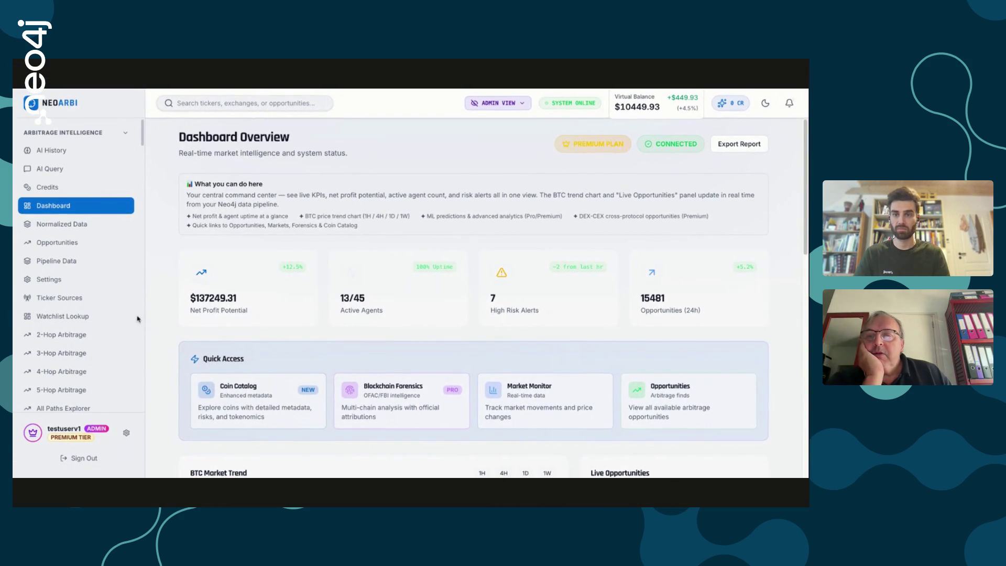
Collapse every sidebar group, from Arbitrage Intelligence down to Admin
click(127, 132)
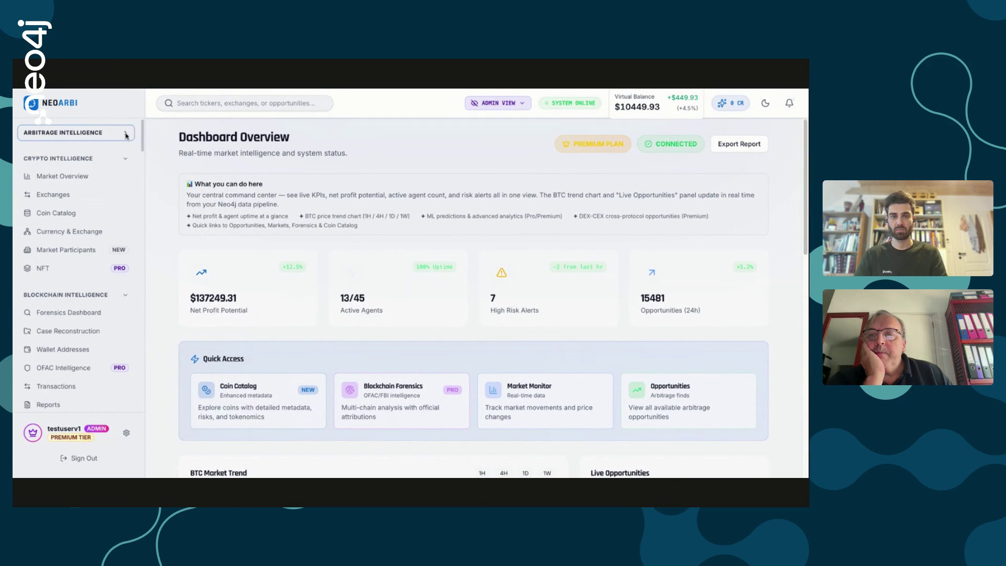
click(125, 159)
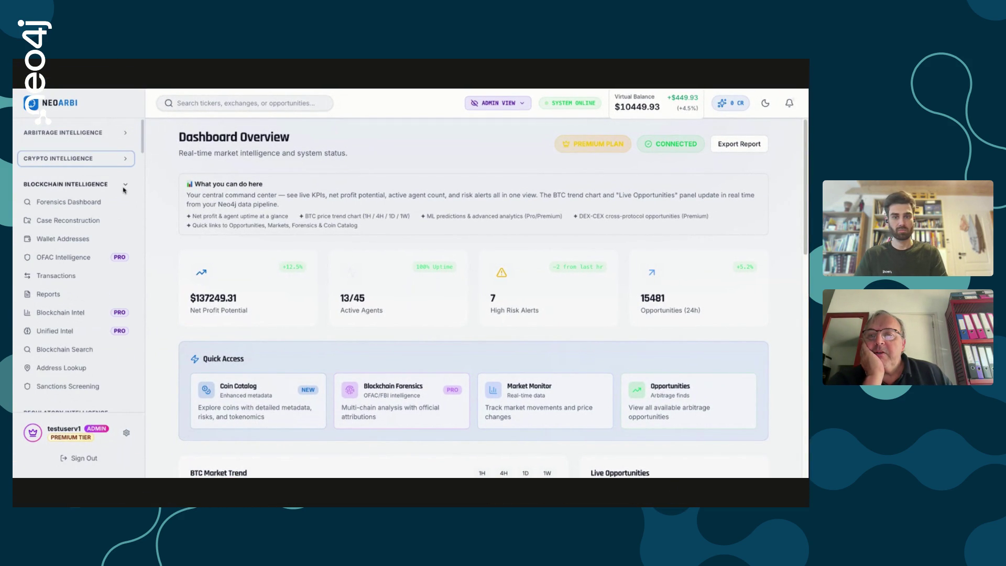
click(124, 184)
click(126, 210)
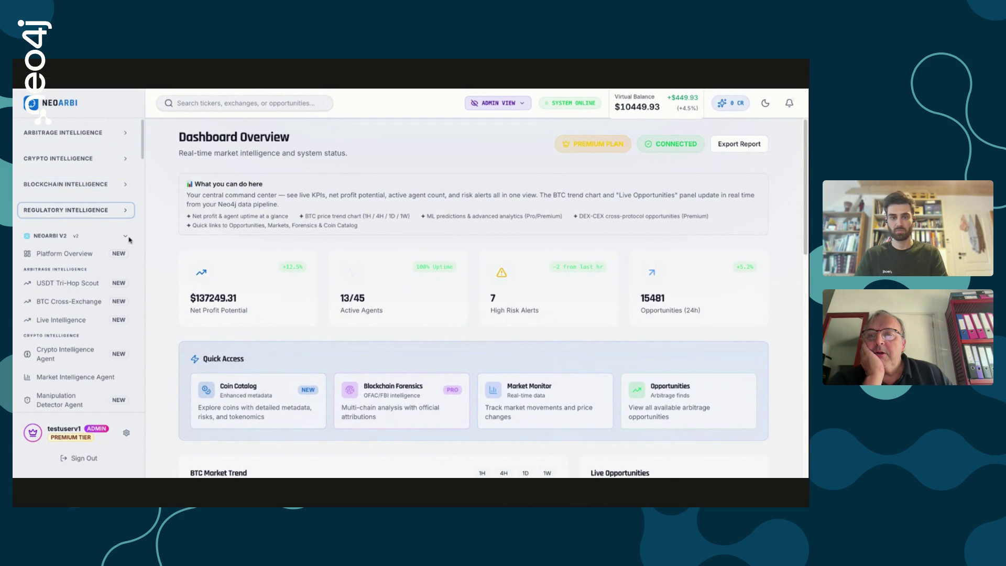
click(129, 236)
click(126, 261)
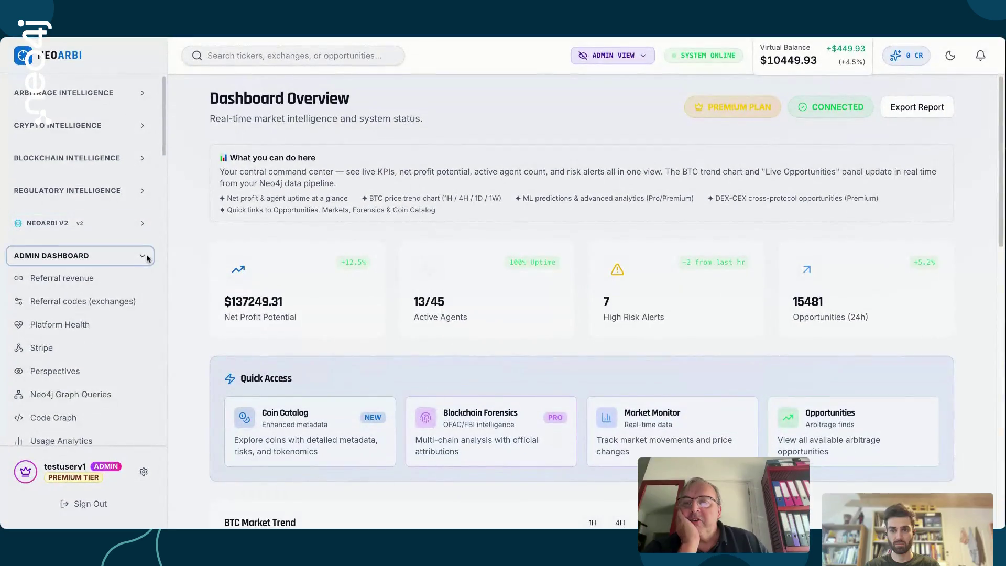
click(145, 295)
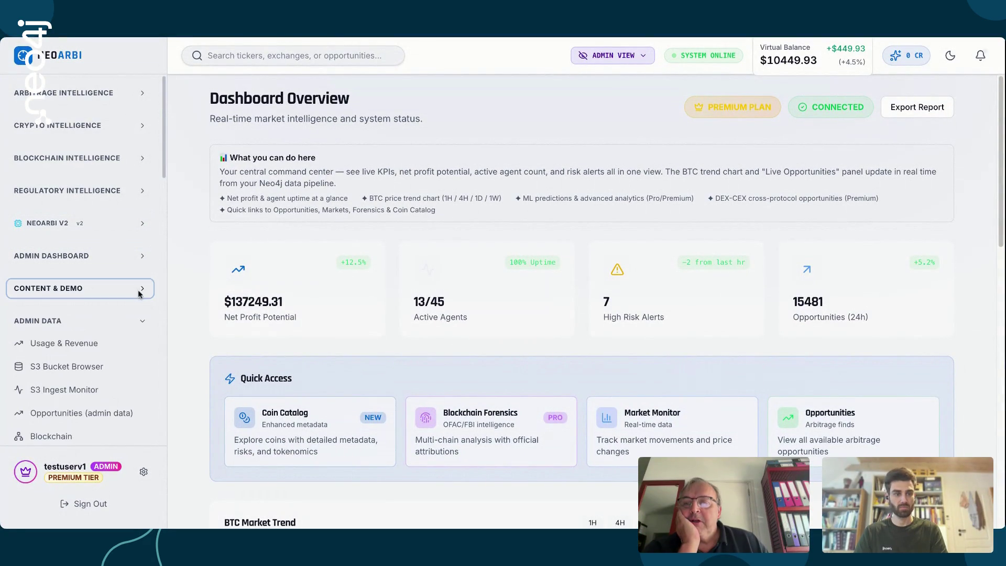
click(144, 323)
click(145, 355)
click(147, 389)
click(147, 419)
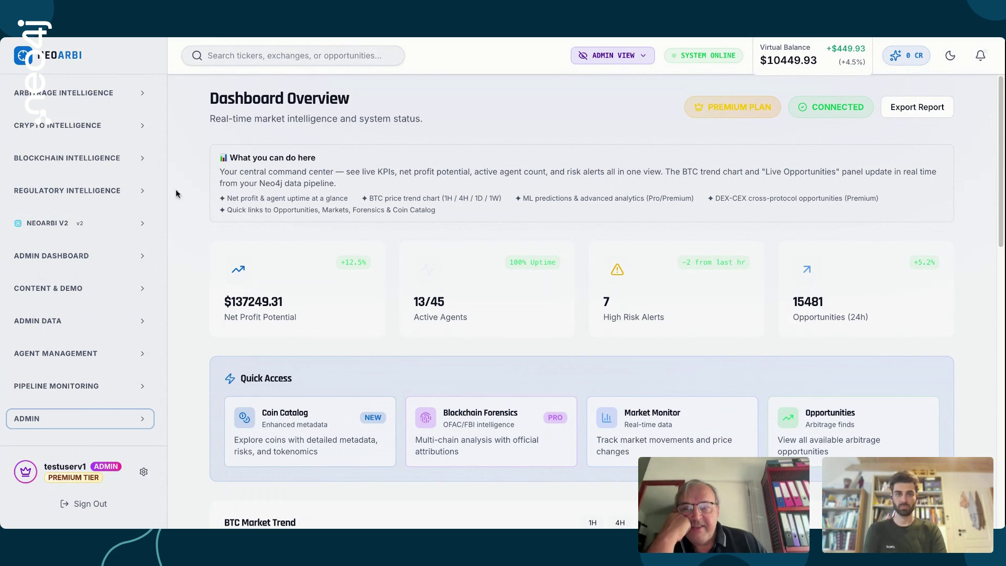
Expand Arbitrage Intelligence again and open the 3-Hop Arbitrage scanner
click(143, 96)
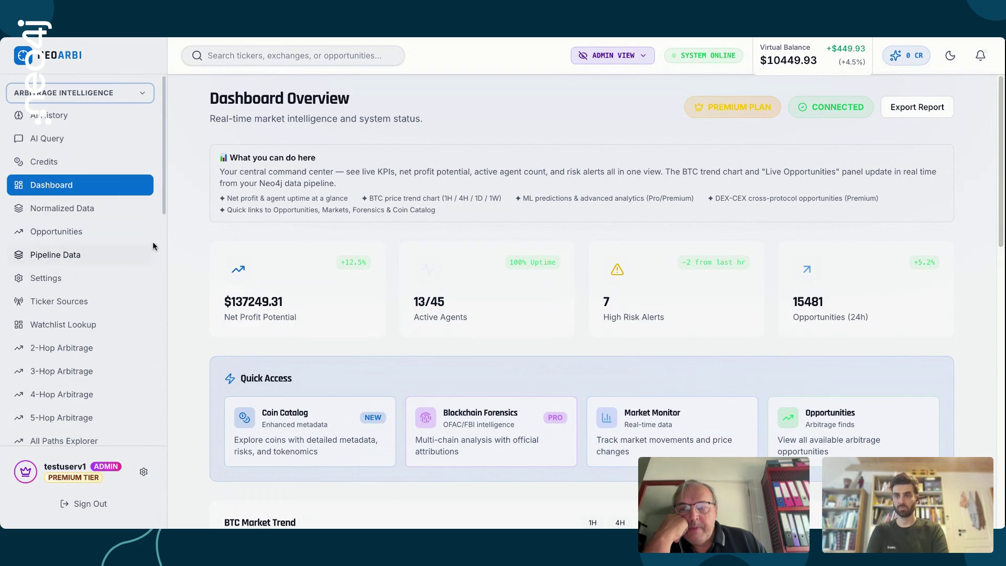
scroll(158, 180, down, 2)
scroll(159, 214, down, 1)
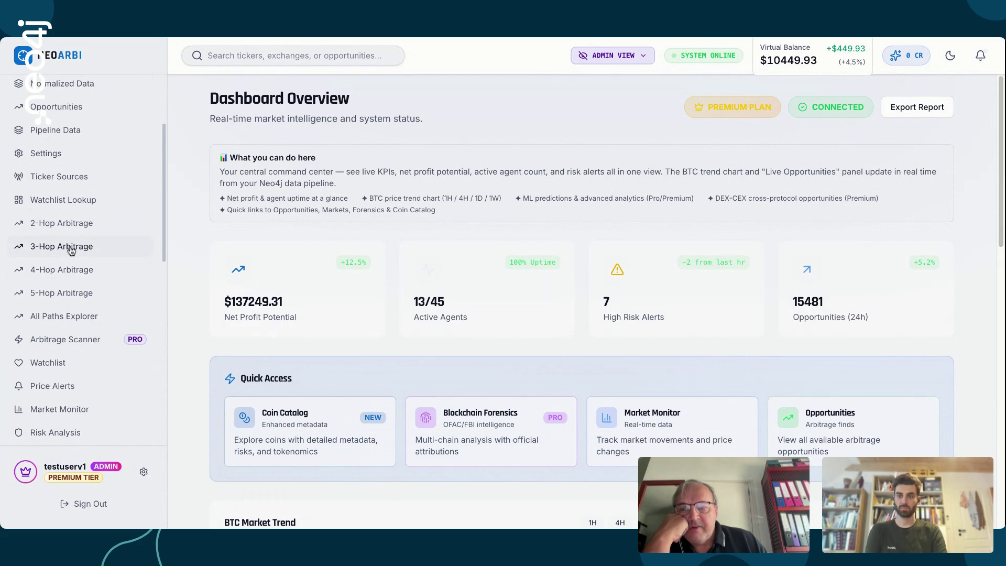
click(72, 250)
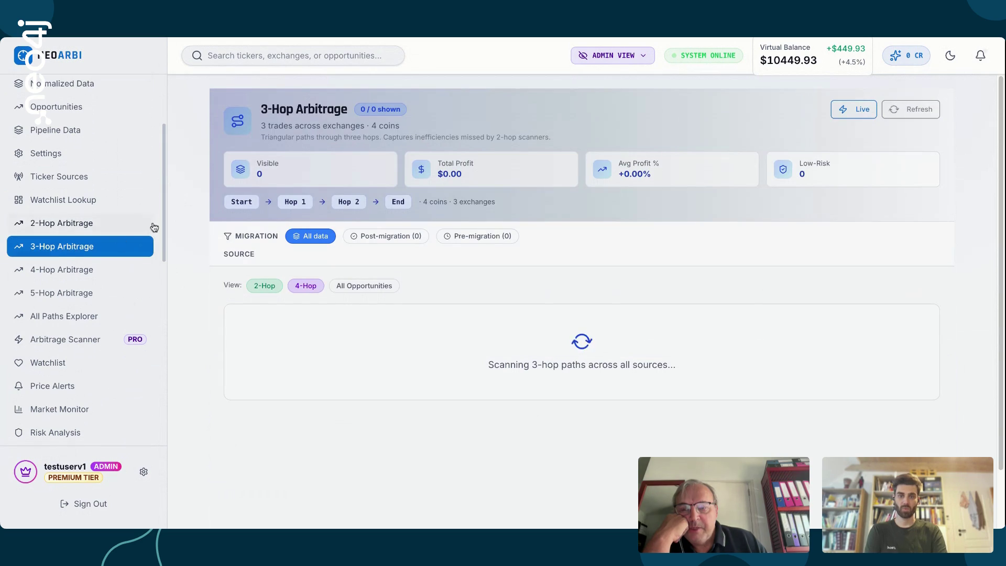
mouse_move(163, 213)
mouse_down()
mouse_move(162, 321)
mouse_move(151, 200)
mouse_move(158, 191)
mouse_move(168, 248)
mouse_up()
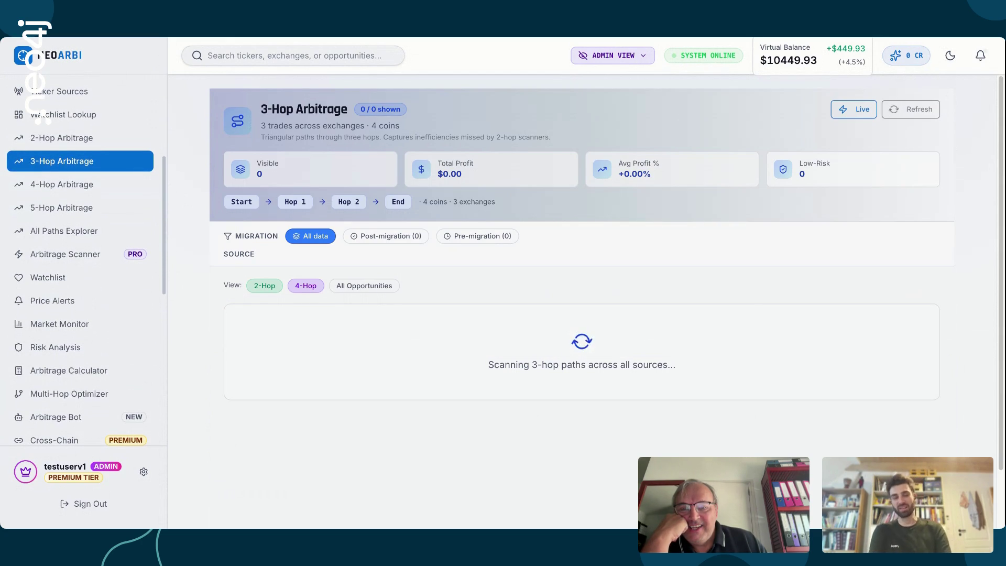
scroll(84, 262, down, 1)
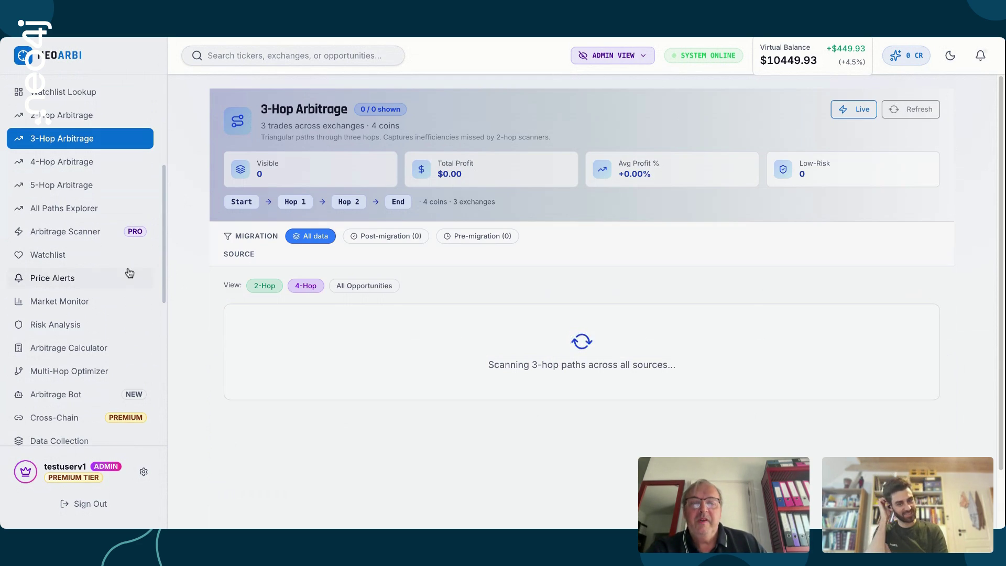
mouse_move(162, 205)
mouse_down()
mouse_move(168, 297)
mouse_move(163, 152)
mouse_move(163, 332)
mouse_move(153, 293)
mouse_move(162, 95)
mouse_move(175, 332)
mouse_up()
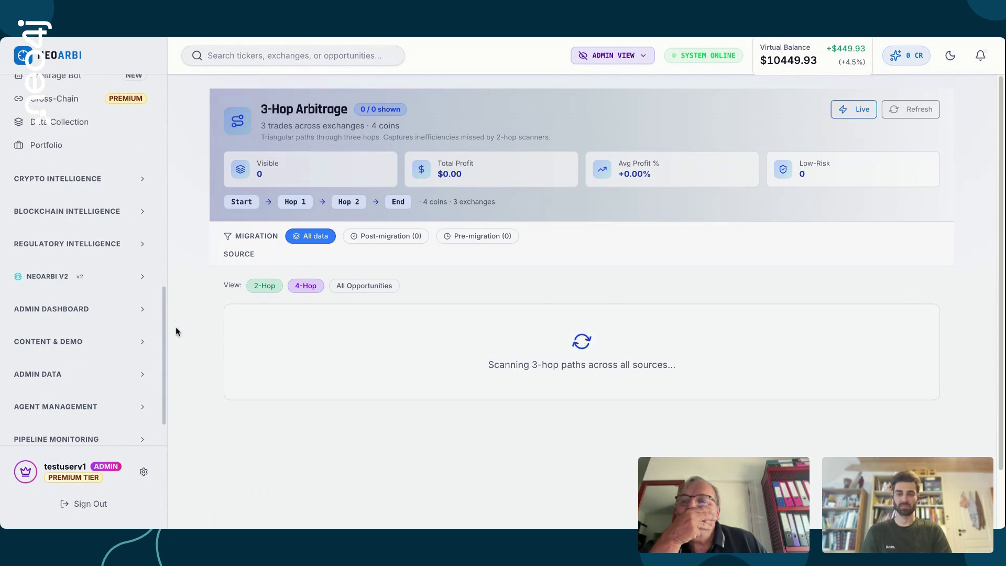
Expand the Crypto and Blockchain Intelligence groups while the 3-Hop scan finishes
click(141, 185)
scroll(165, 283, down, 2)
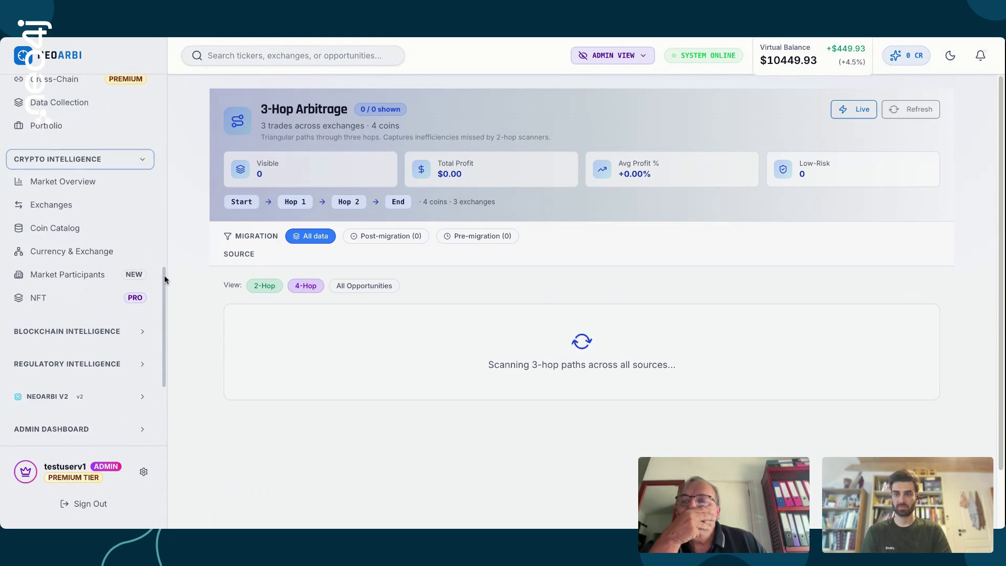
click(139, 256)
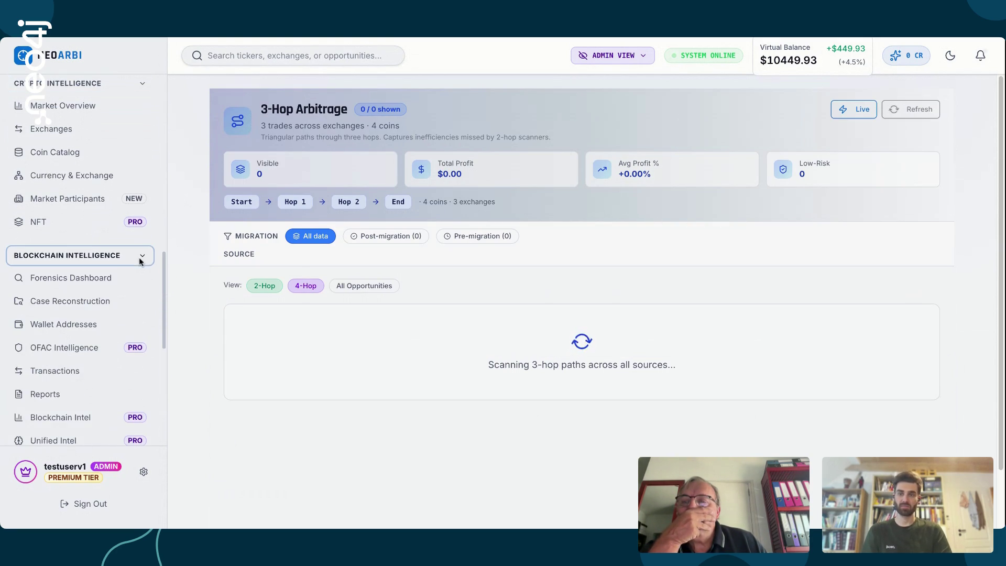
mouse_move(158, 290)
mouse_down()
mouse_move(162, 303)
mouse_move(161, 113)
mouse_up()
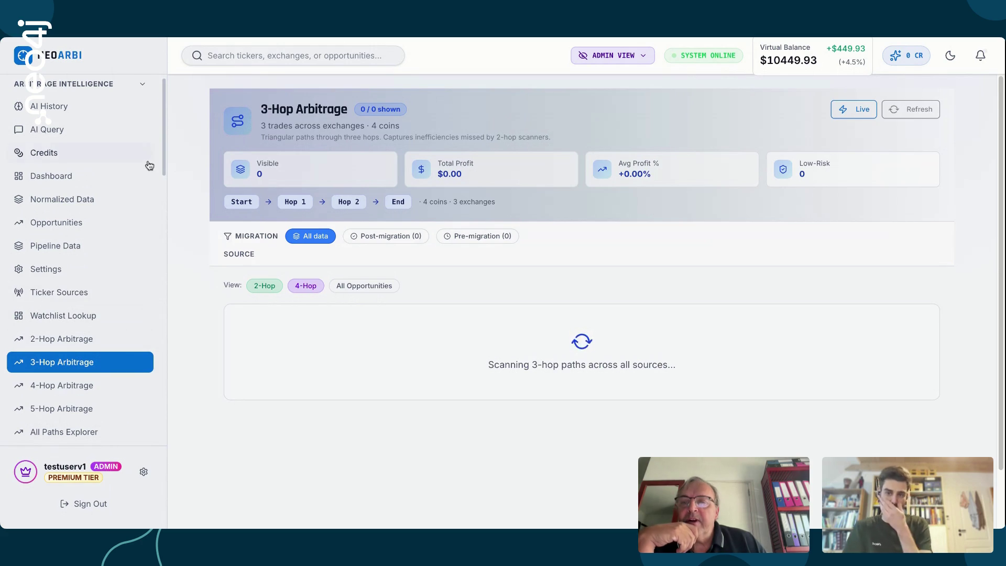
drag(162, 151, 160, 209)
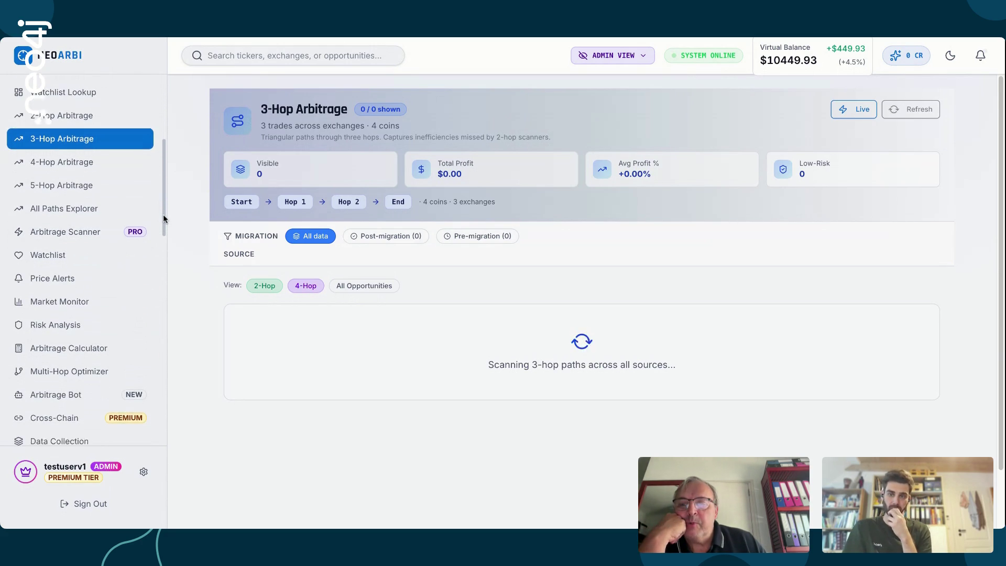
drag(162, 212, 163, 219)
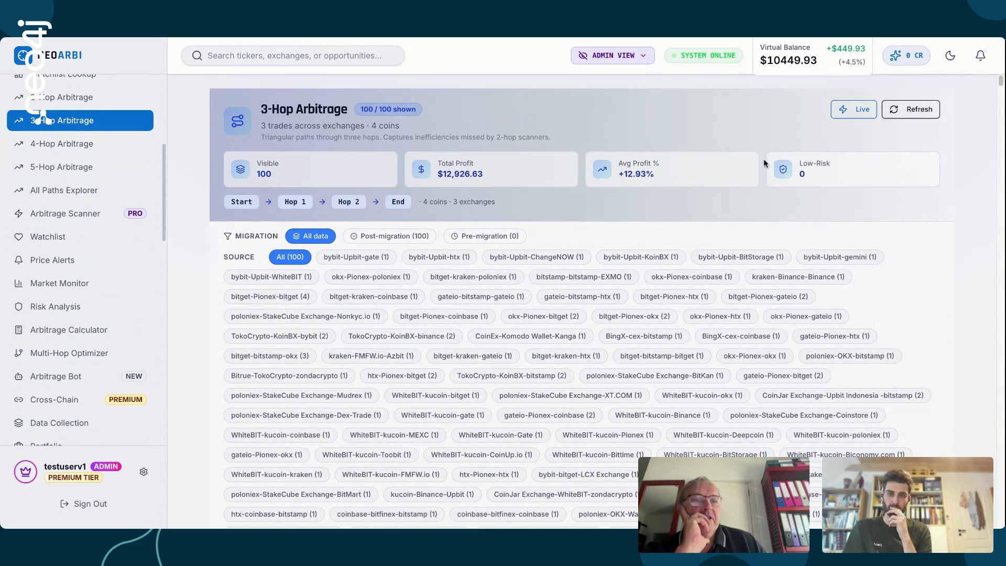
Open the first bybit-Upbit-gate USDT → INTER → BTC → USDT opportunity card
drag(999, 81, 997, 91)
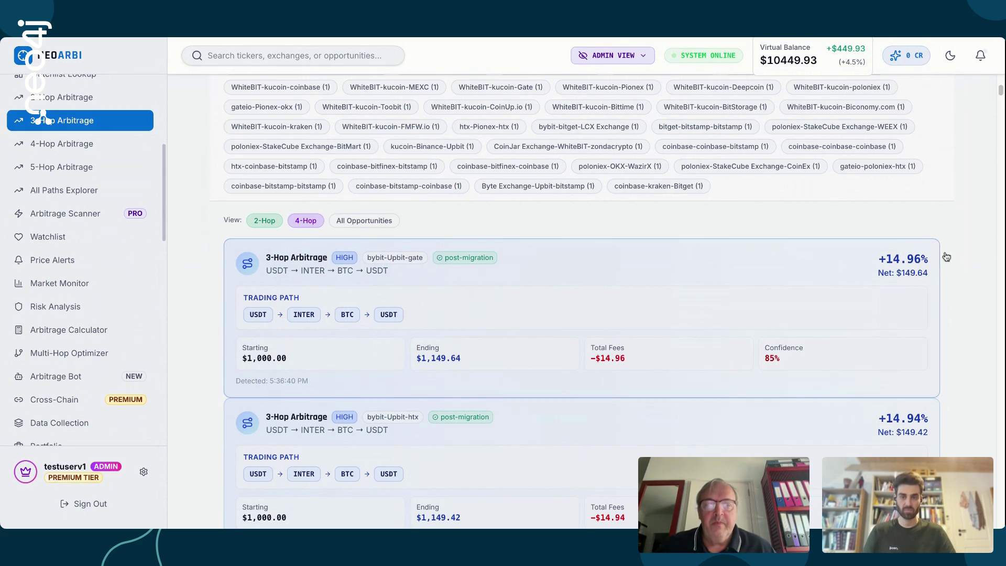
mouse_move(1000, 90)
mouse_down()
mouse_move(1000, 111)
mouse_move(1001, 92)
mouse_up()
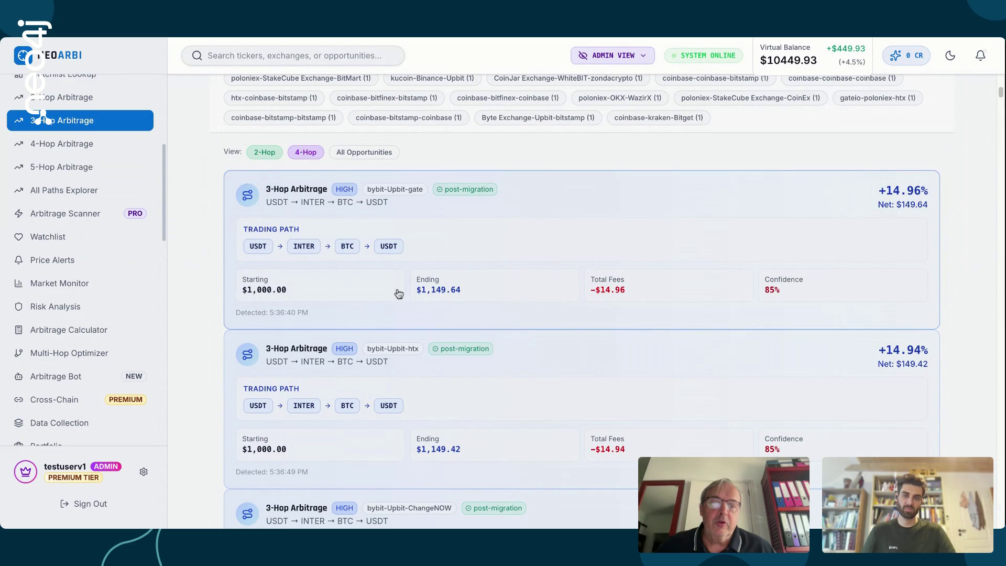
click(509, 251)
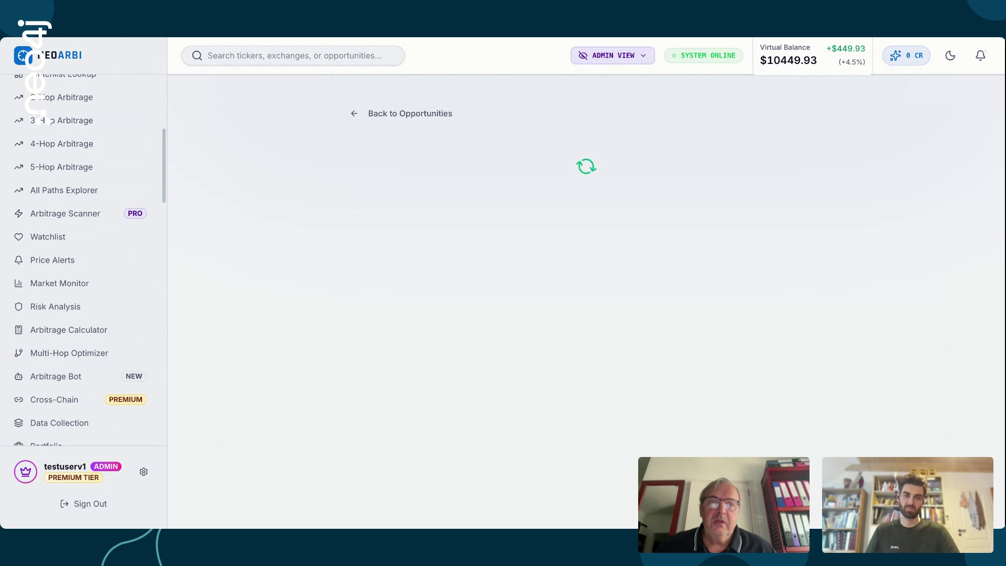
Scroll past the Hop 1–3 cards to 'Execute this trade — step by step'
scroll(160, 183, down, 3)
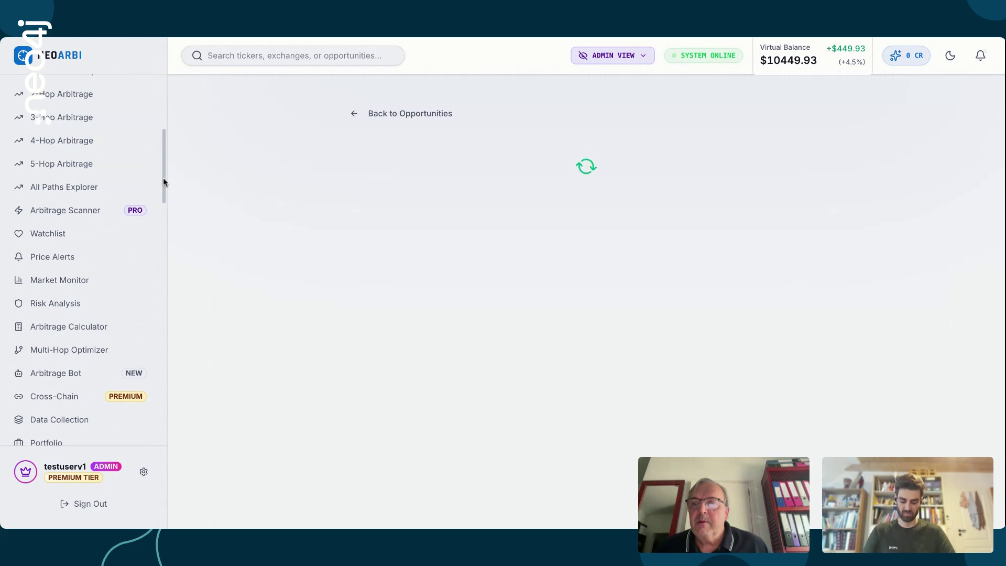
mouse_move(161, 196)
mouse_down()
mouse_move(164, 250)
mouse_move(162, 224)
mouse_move(163, 234)
mouse_up()
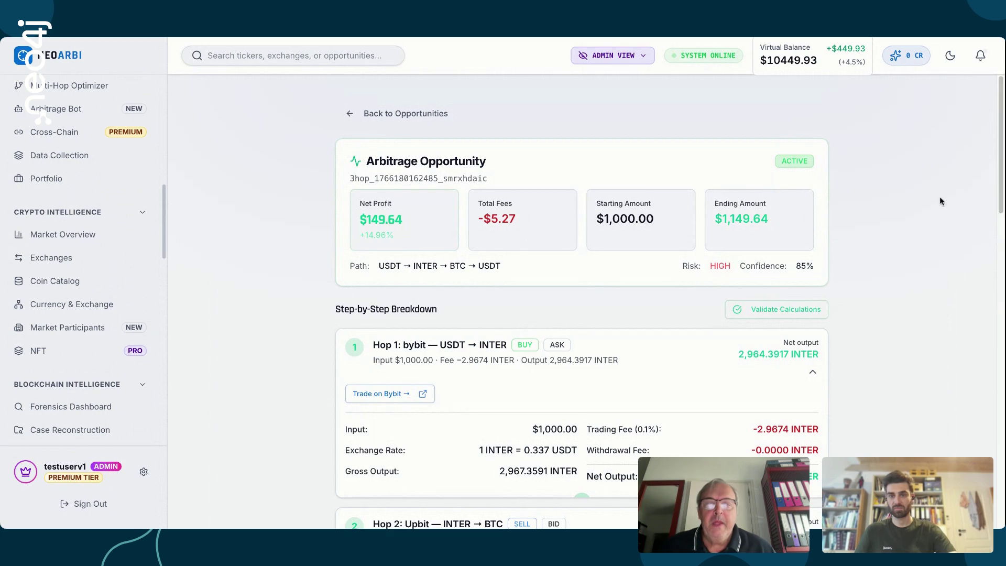
mouse_move(1000, 165)
mouse_down()
mouse_move(998, 211)
mouse_move(996, 175)
mouse_up()
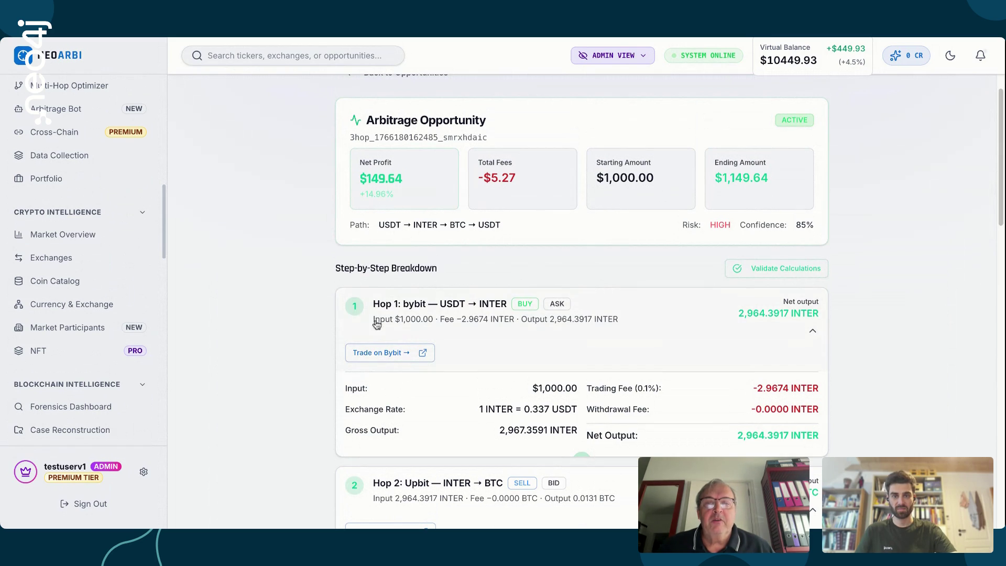
scroll(998, 215, down, 2)
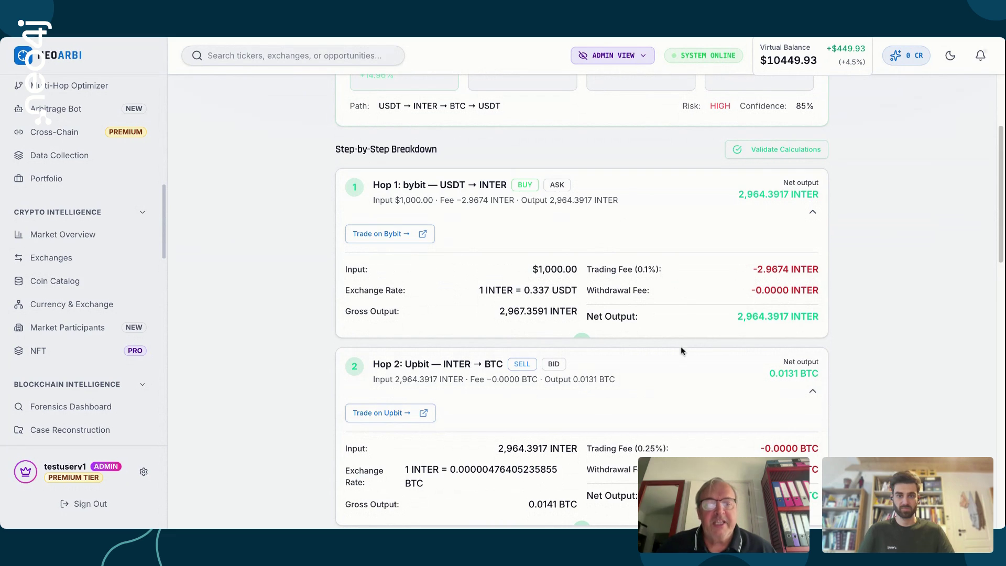
drag(1001, 208, 1000, 251)
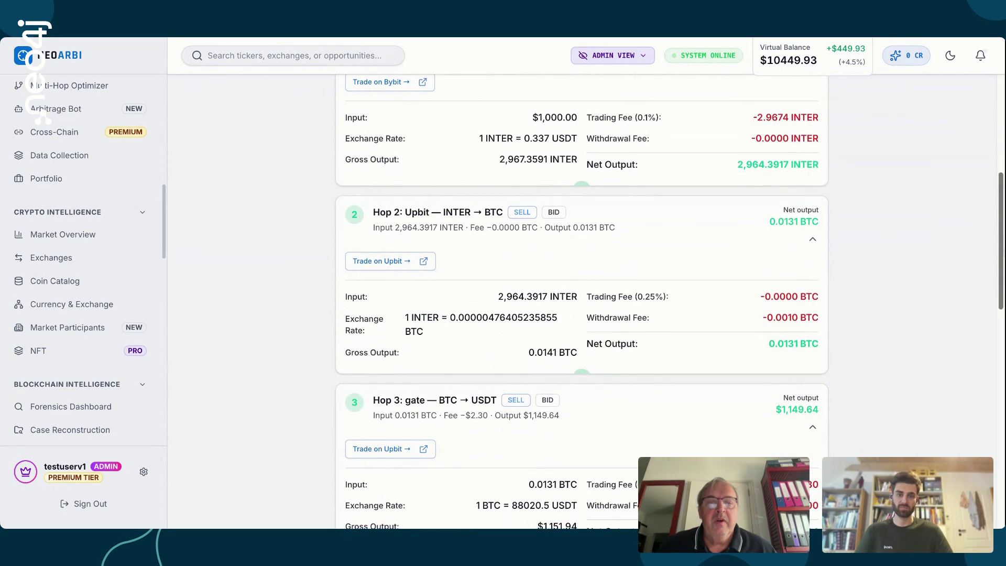
scroll(582, 302, down, 1)
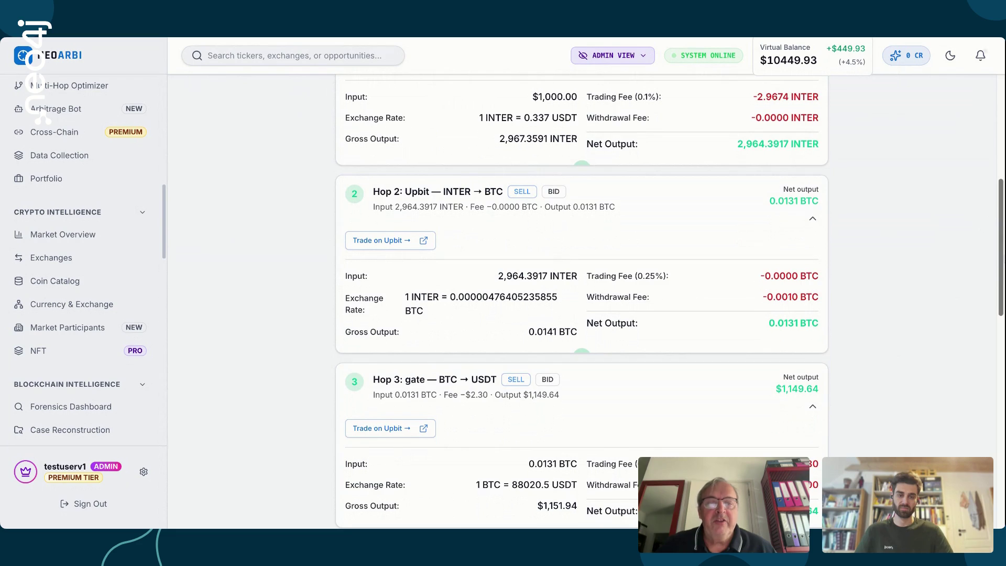
scroll(581, 302, down, 1)
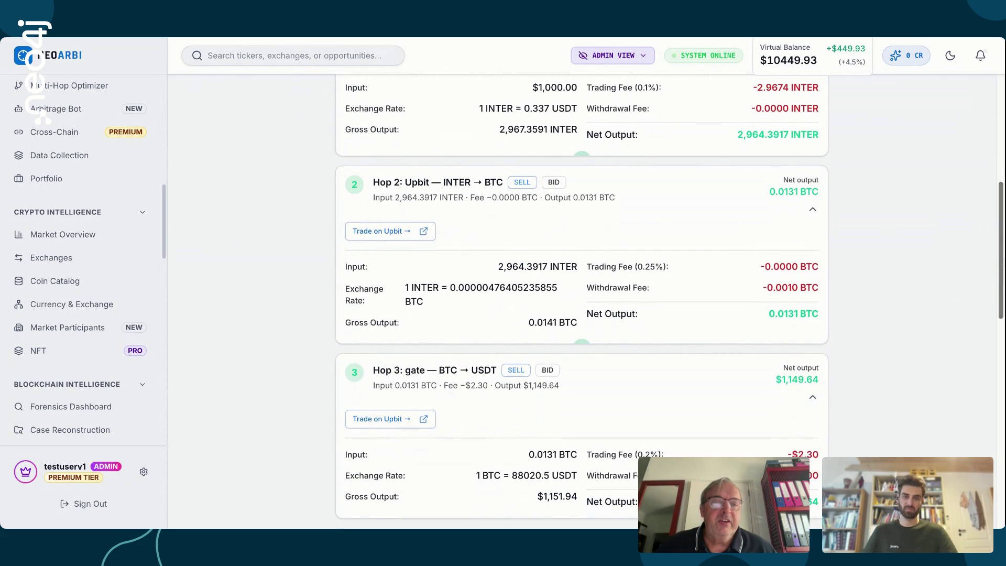
scroll(581, 302, down, 3)
scroll(581, 302, down, 7)
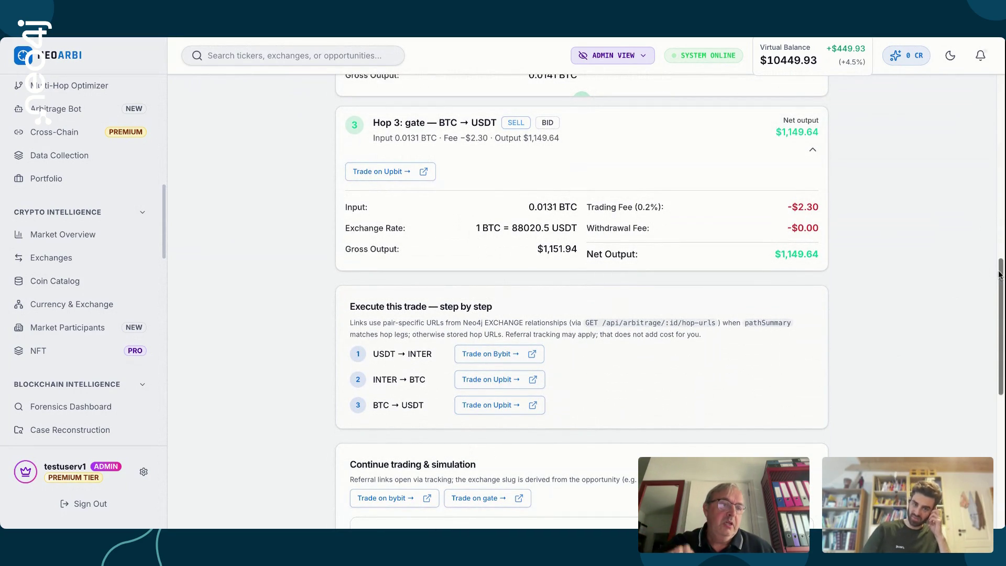
mouse_move(1001, 275)
mouse_down()
mouse_move(994, 151)
mouse_move(995, 287)
mouse_up()
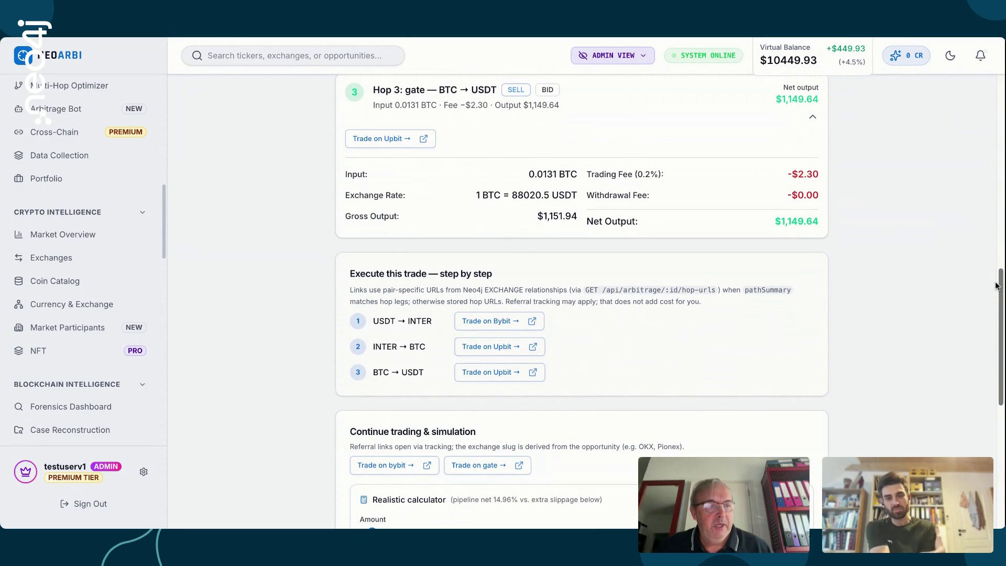
drag(996, 285, 998, 354)
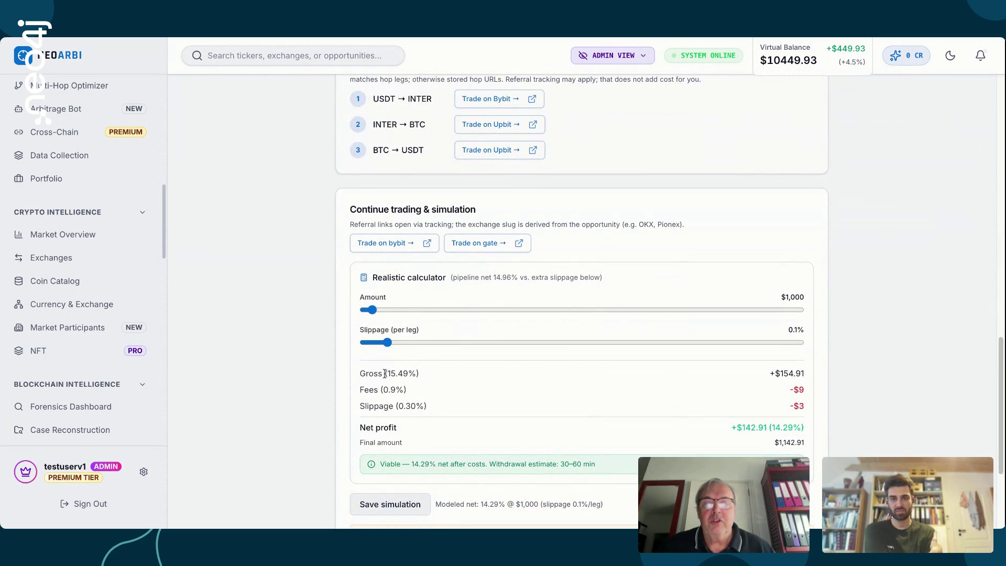
scroll(163, 210, down, 1)
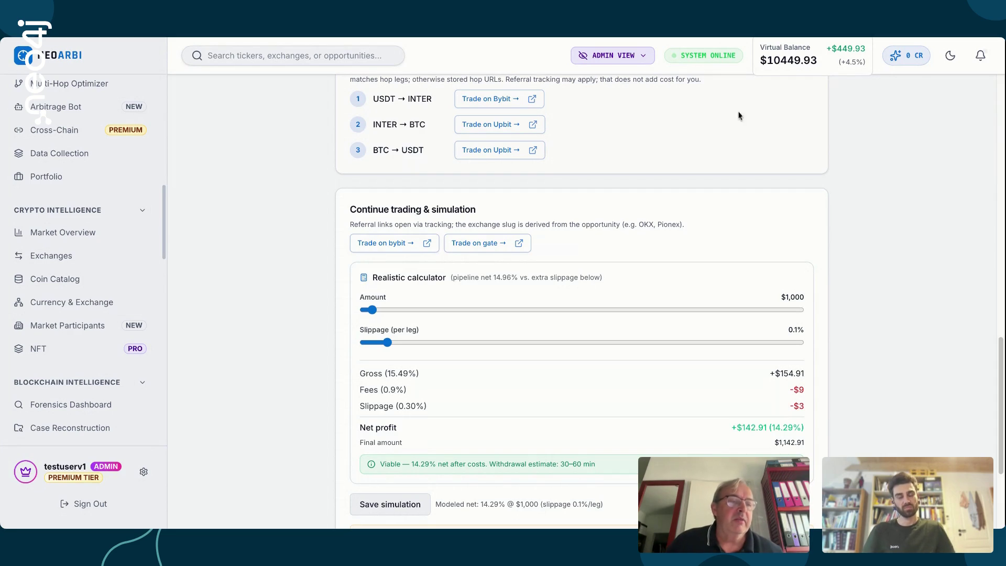
mouse_move(1000, 384)
mouse_down()
mouse_move(1000, 442)
mouse_move(1000, 328)
mouse_up()
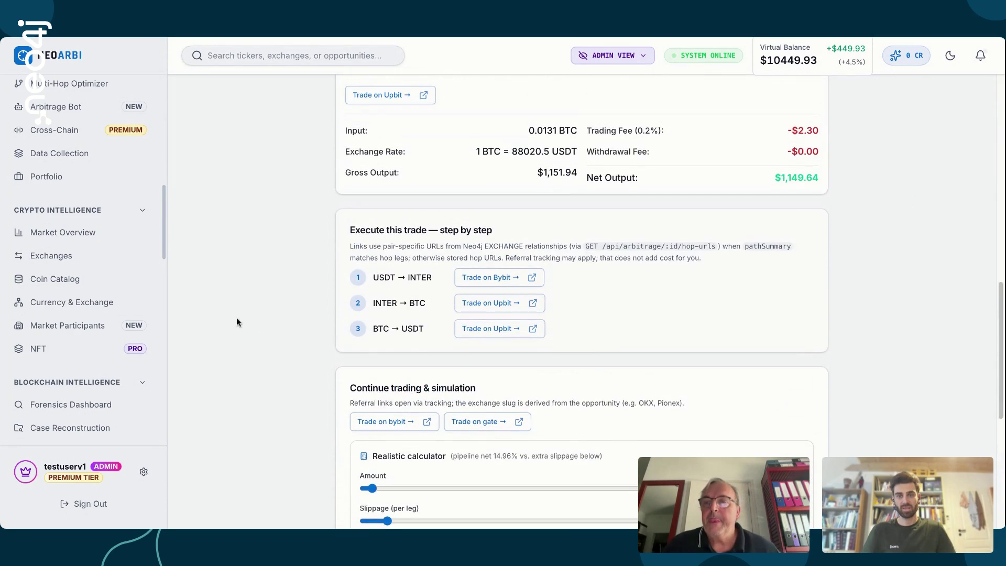
mouse_move(162, 199)
mouse_down()
mouse_move(168, 79)
mouse_move(164, 216)
mouse_up()
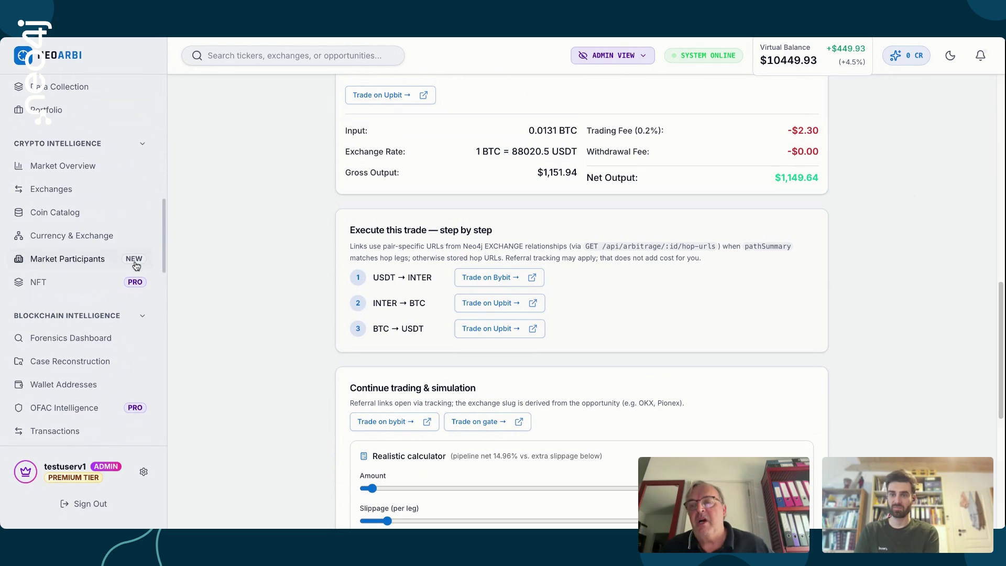
drag(164, 223, 166, 231)
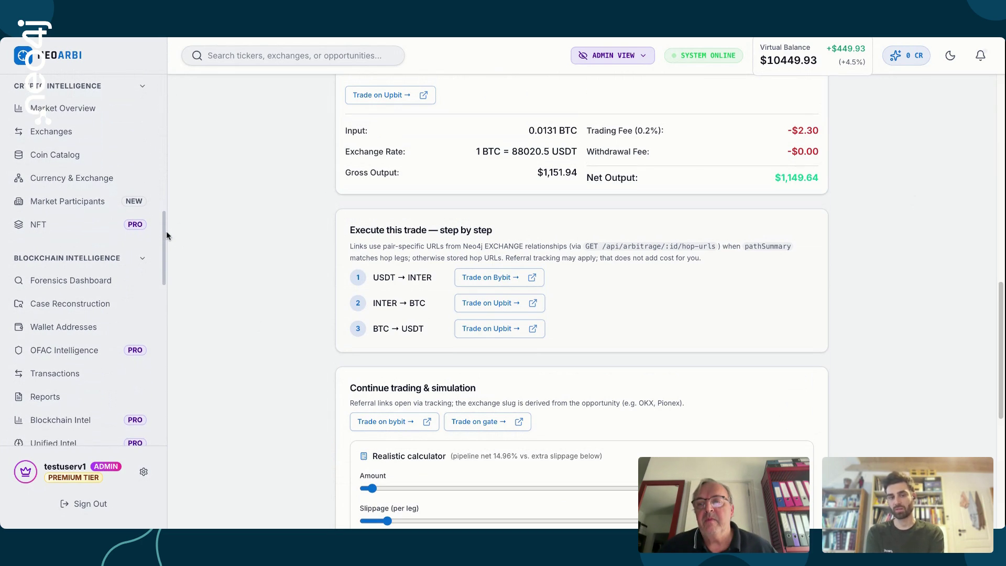
scroll(164, 233, up, 1)
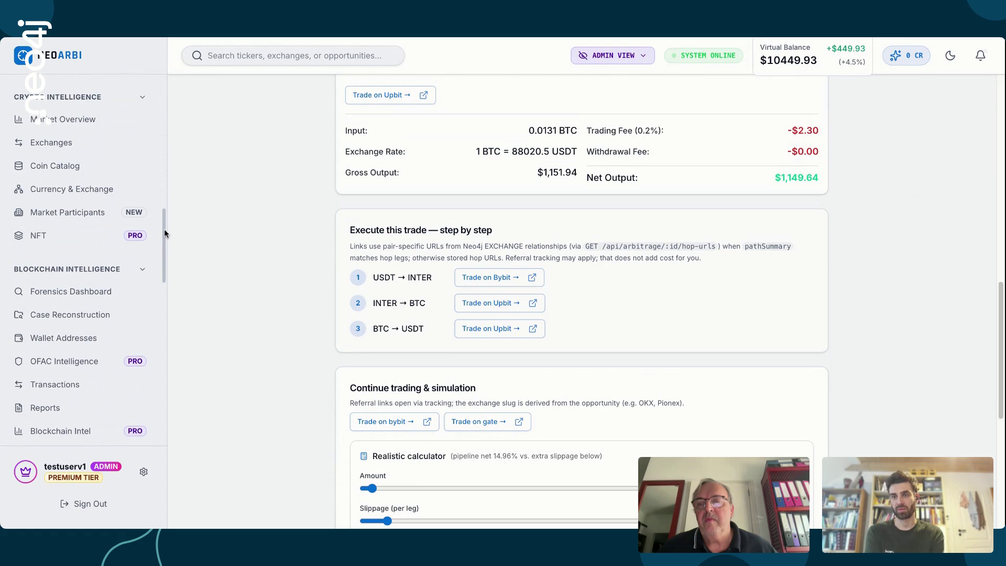
drag(164, 233, 164, 235)
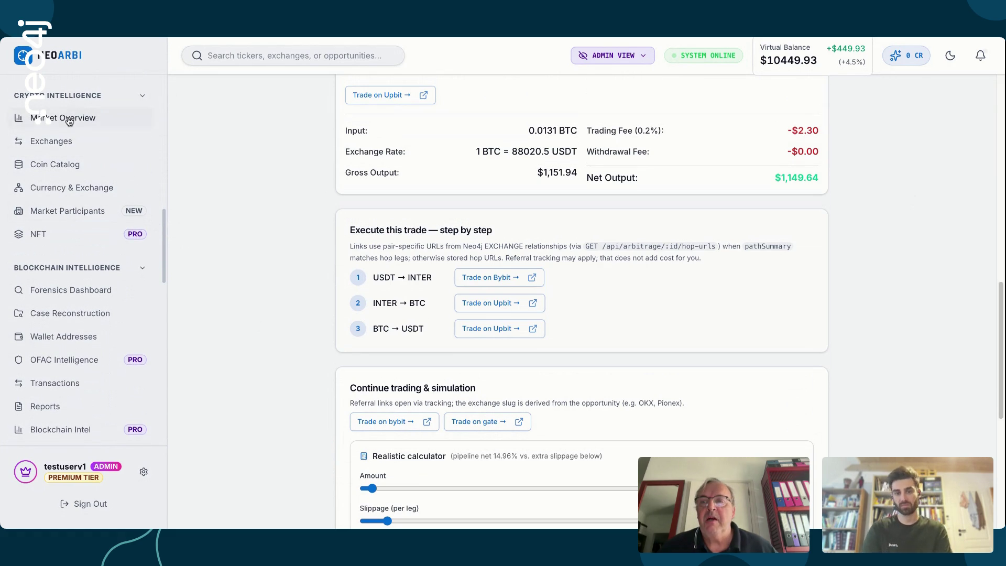
Open the Exchanges page, ranked by trust score, from Market Overview
click(87, 120)
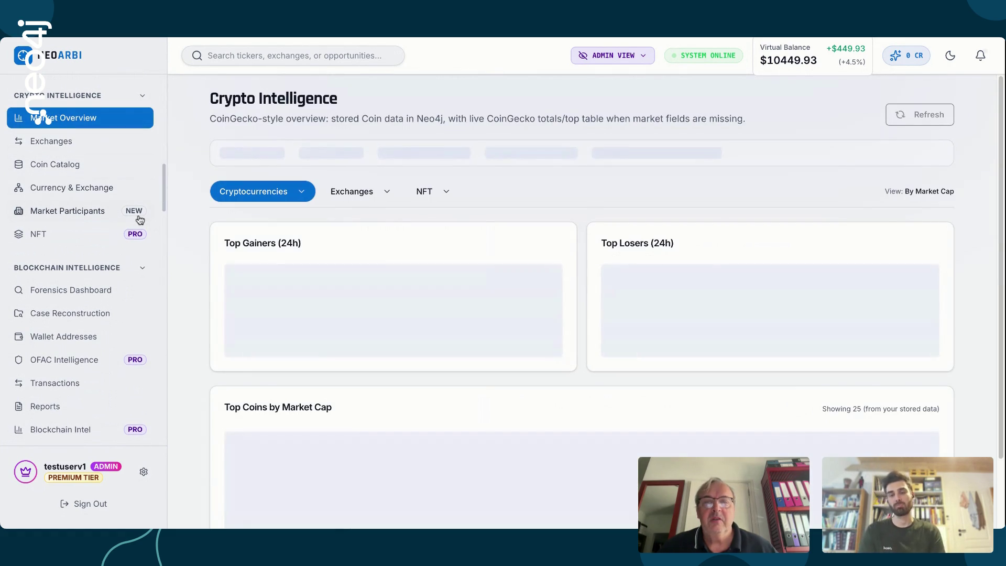
click(59, 146)
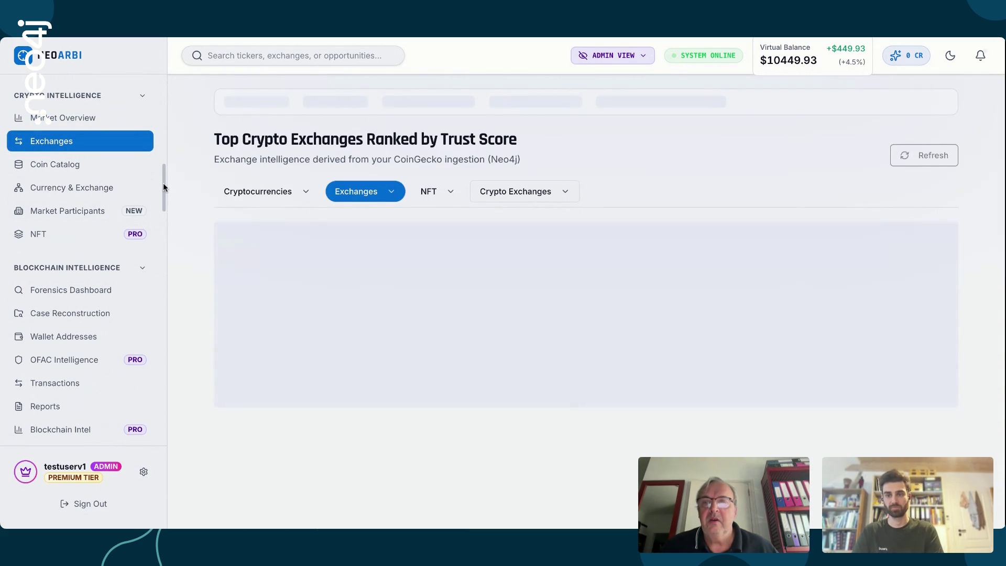
drag(162, 184, 159, 194)
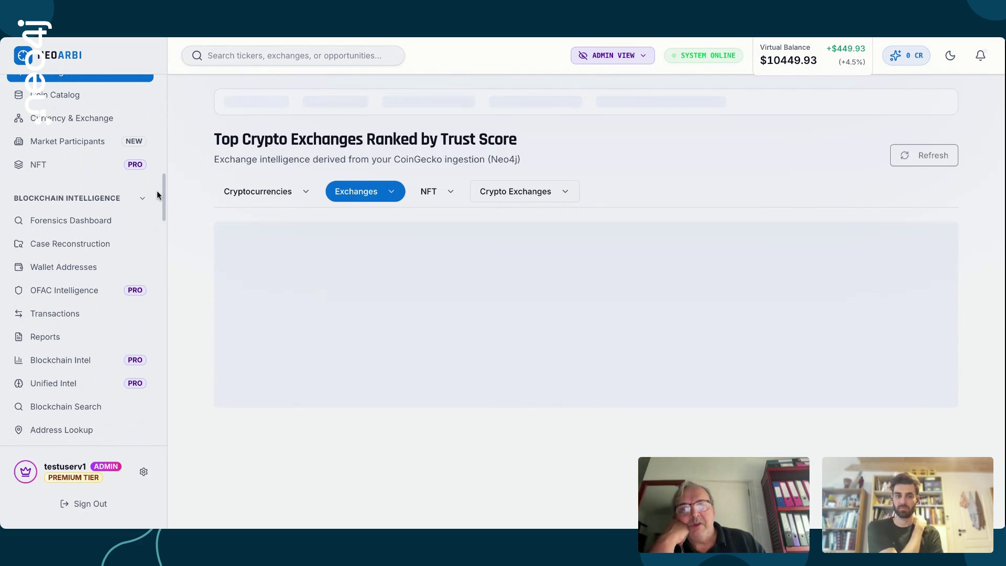
Expand the Regulatory Intelligence group in the sidebar
mouse_move(161, 194)
mouse_down()
mouse_move(162, 183)
mouse_move(163, 209)
mouse_up()
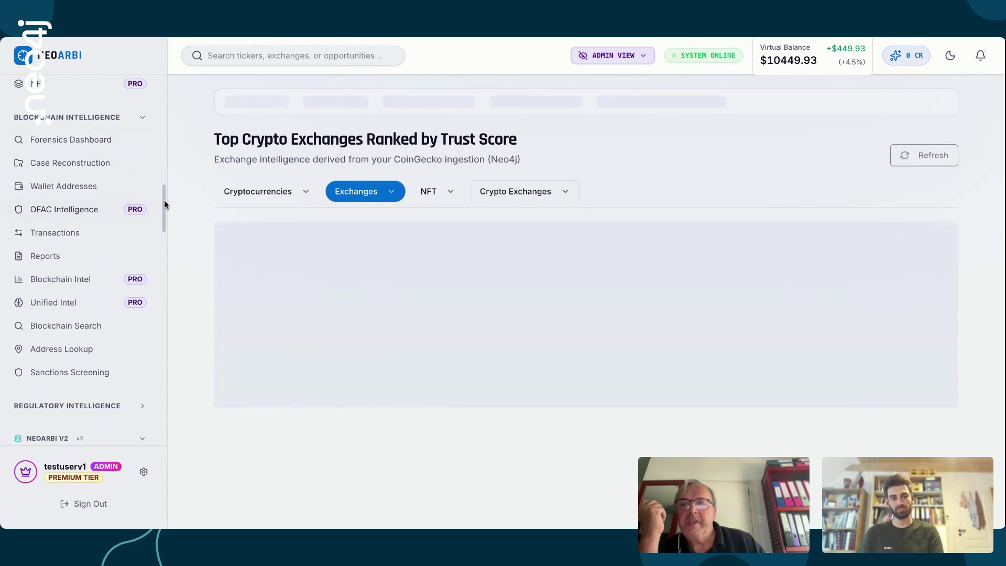
drag(163, 199, 162, 229)
click(155, 229)
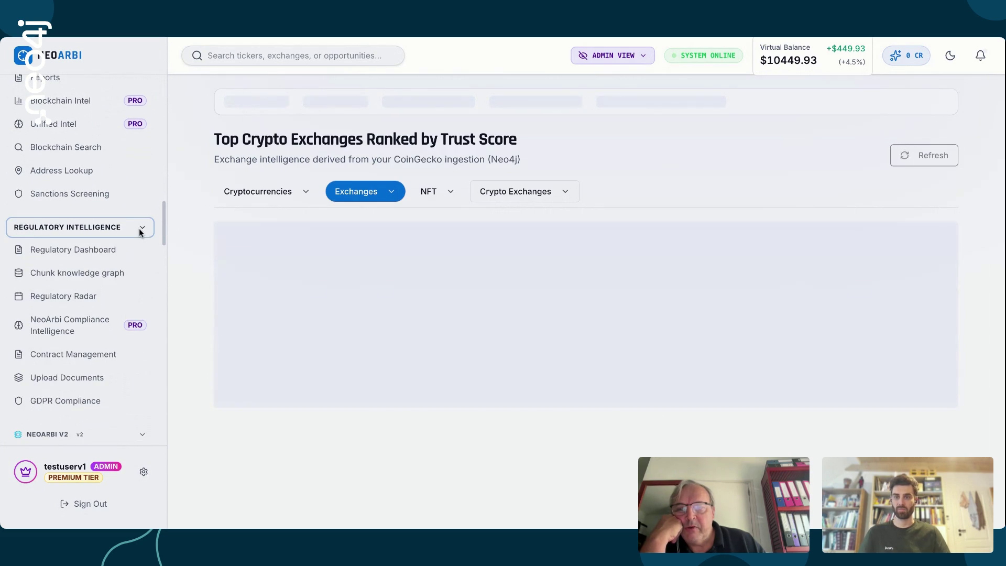
Open Platform Overview under NeoArbi V2 and launch the Crypto Intelligence Agent
drag(165, 224, 163, 264)
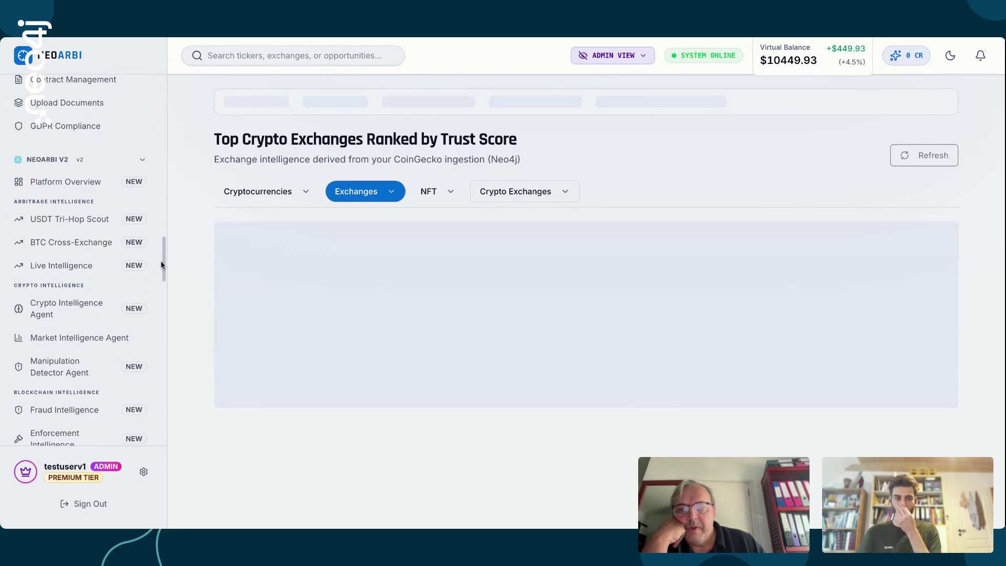
click(55, 187)
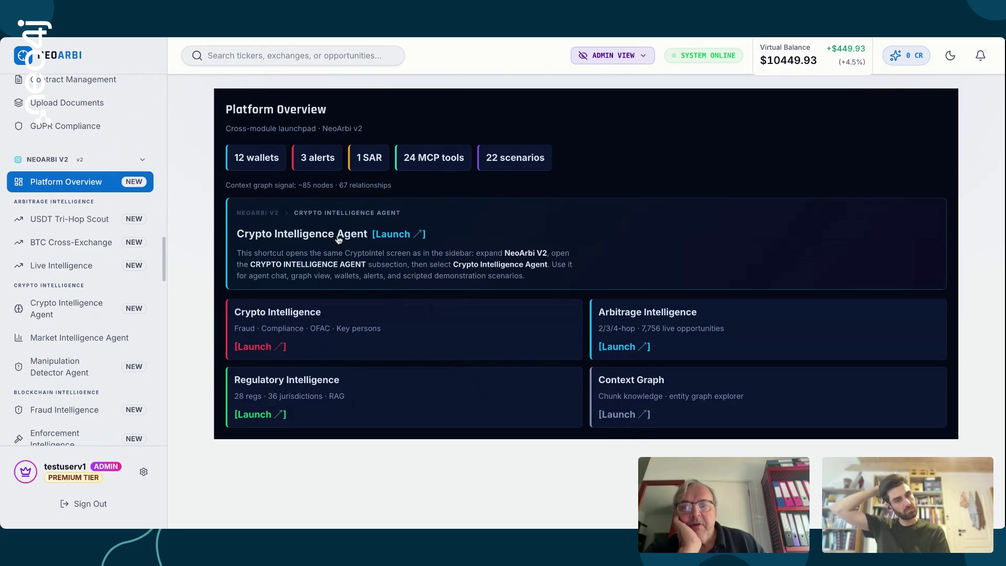
click(384, 237)
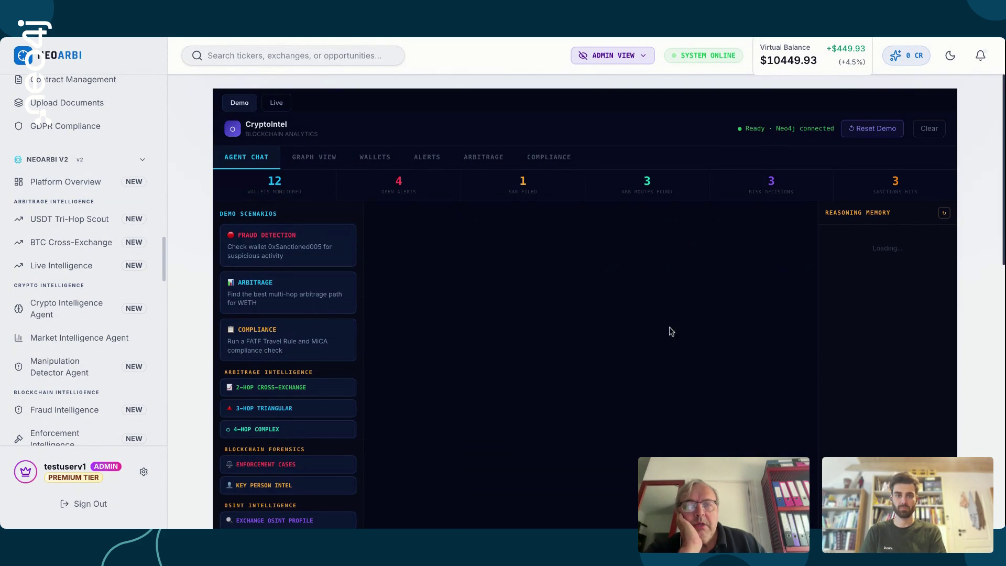
Scroll the CryptoIntel agent screen to review its demo scenarios
mouse_move(1002, 107)
mouse_down()
mouse_move(1000, 154)
mouse_move(1000, 120)
mouse_up()
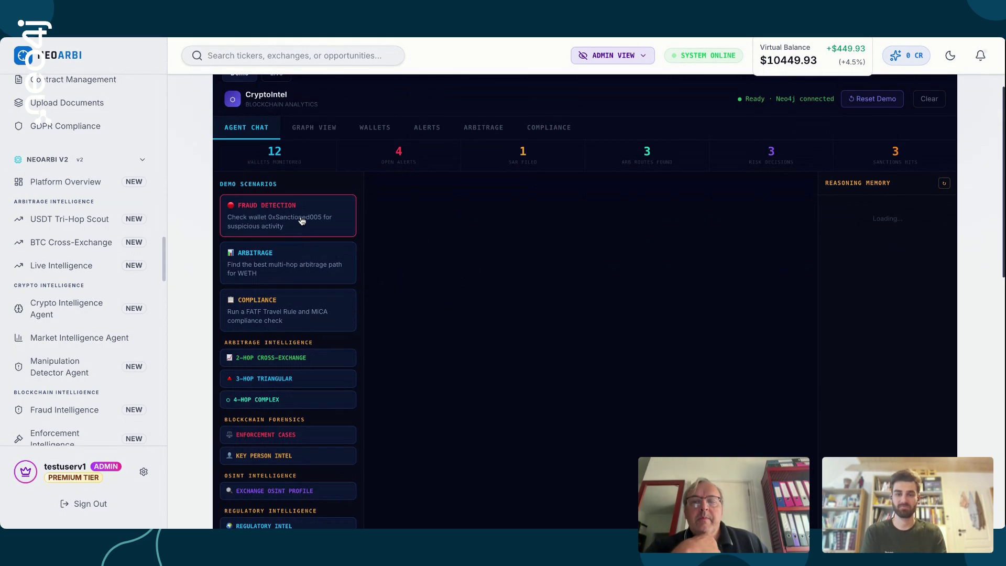
scroll(302, 220, down, 3)
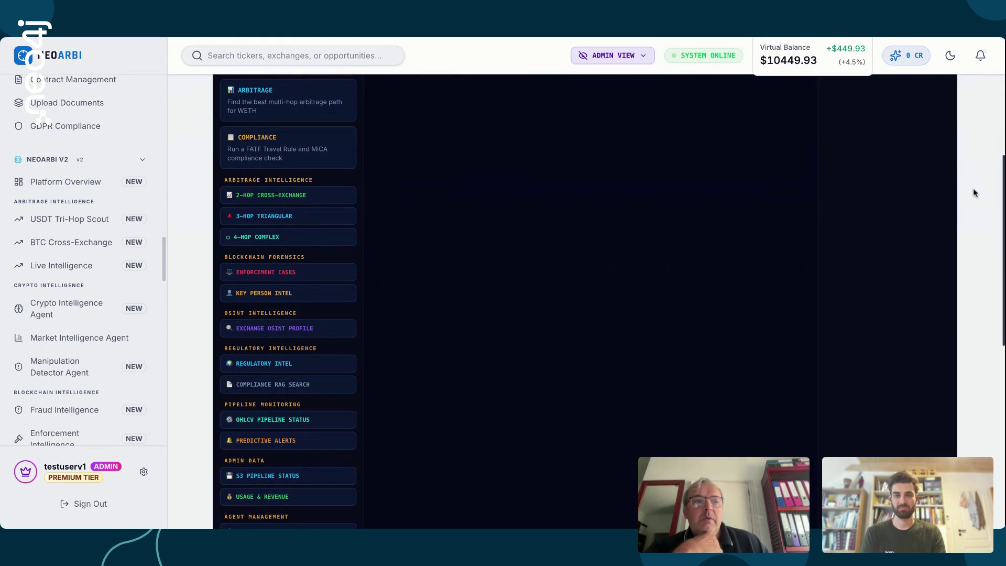
drag(1000, 184, 1003, 102)
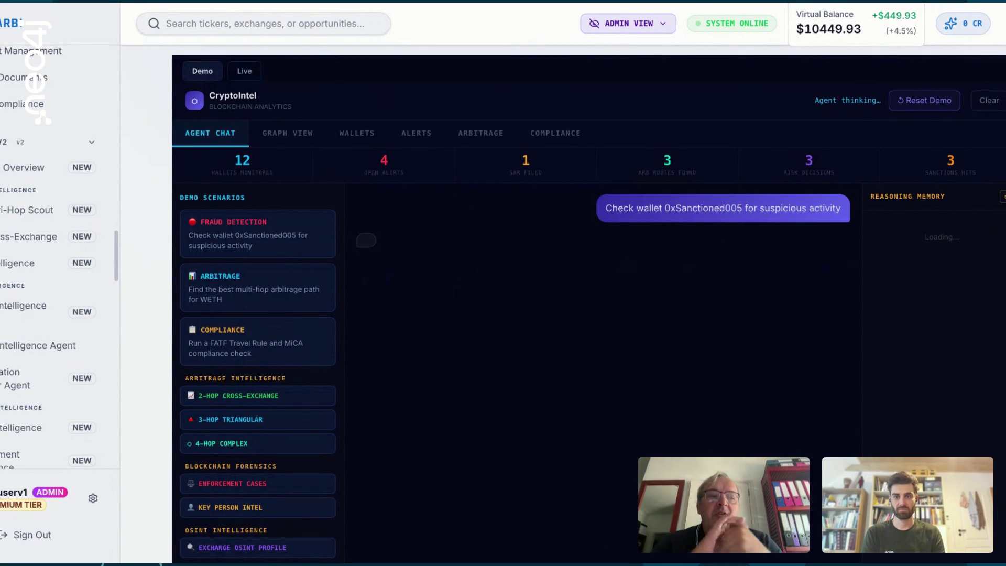
scroll(1003, 267, down, 2)
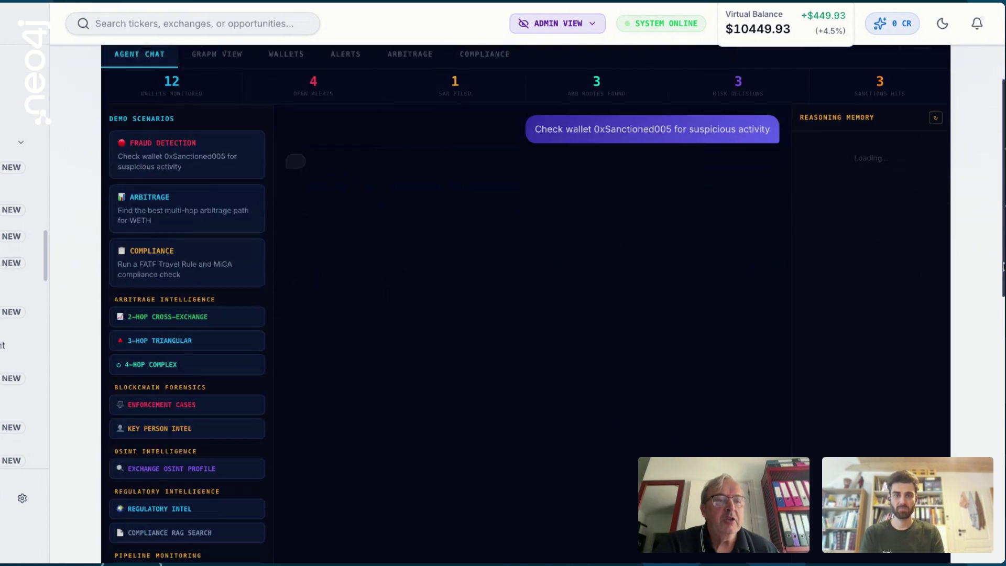
Review the critical-alert report: risk score 1.0, OFAC and EU sanctions match, block recommended
drag(1003, 267, 995, 545)
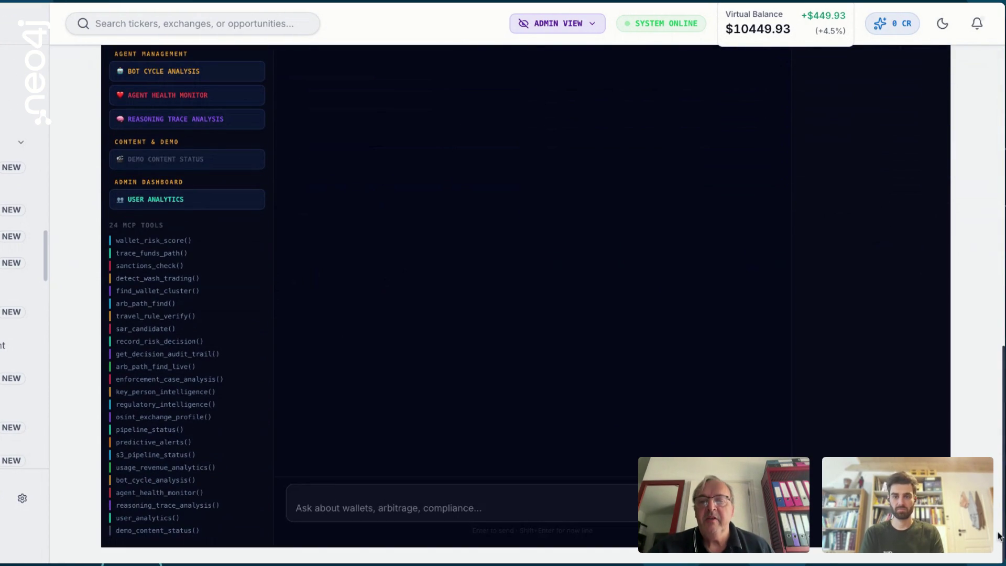
drag(998, 535, 983, 209)
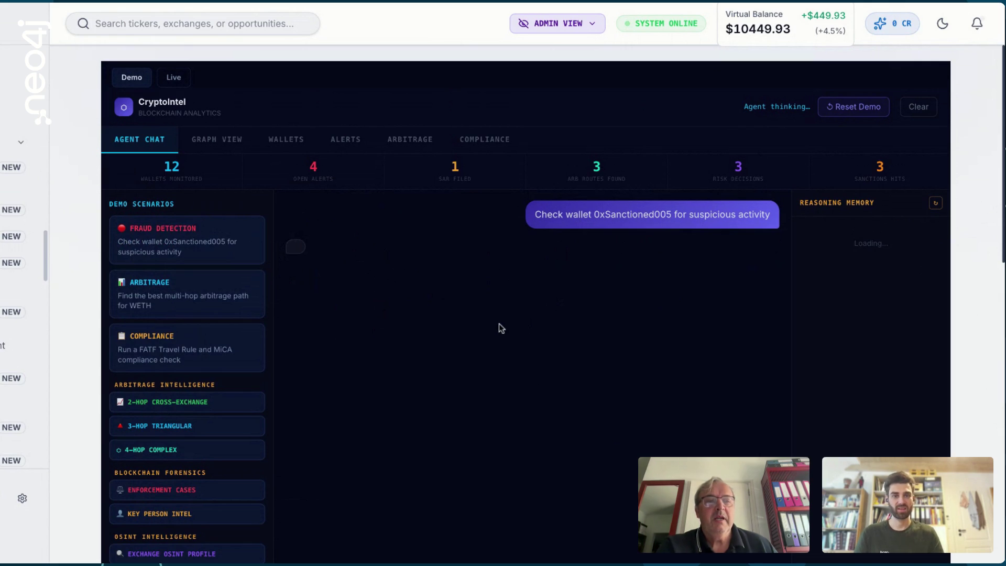
scroll(45, 254, up, 3)
scroll(37, 242, up, 1)
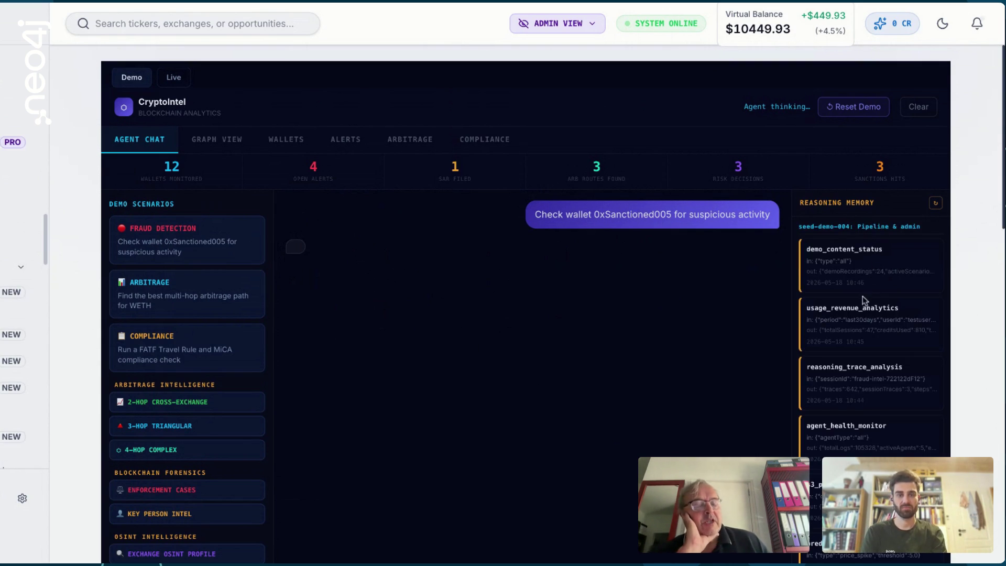
scroll(866, 305, down, 5)
mouse_move(1001, 149)
mouse_down()
mouse_move(1002, 167)
mouse_move(994, 99)
mouse_move(974, 150)
mouse_move(998, 160)
mouse_move(991, 204)
mouse_up()
scroll(991, 204, down, 4)
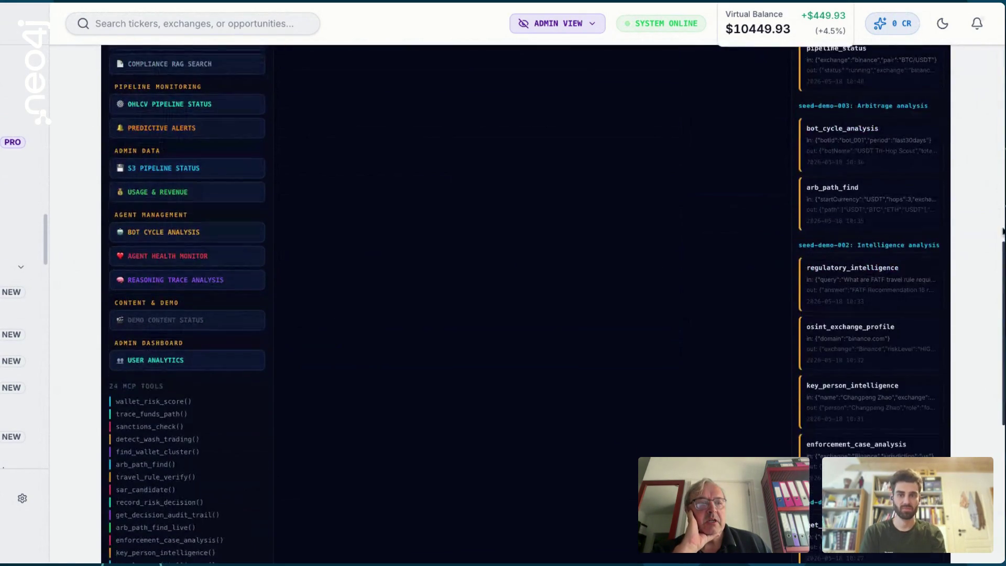
scroll(970, 258, down, 1)
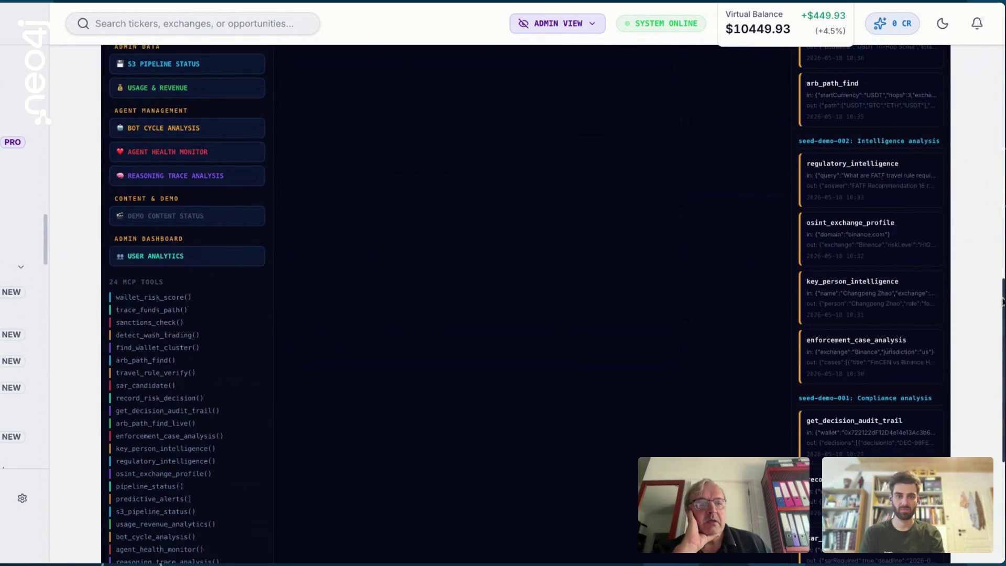
scroll(999, 309, down, 4)
scroll(996, 323, down, 2)
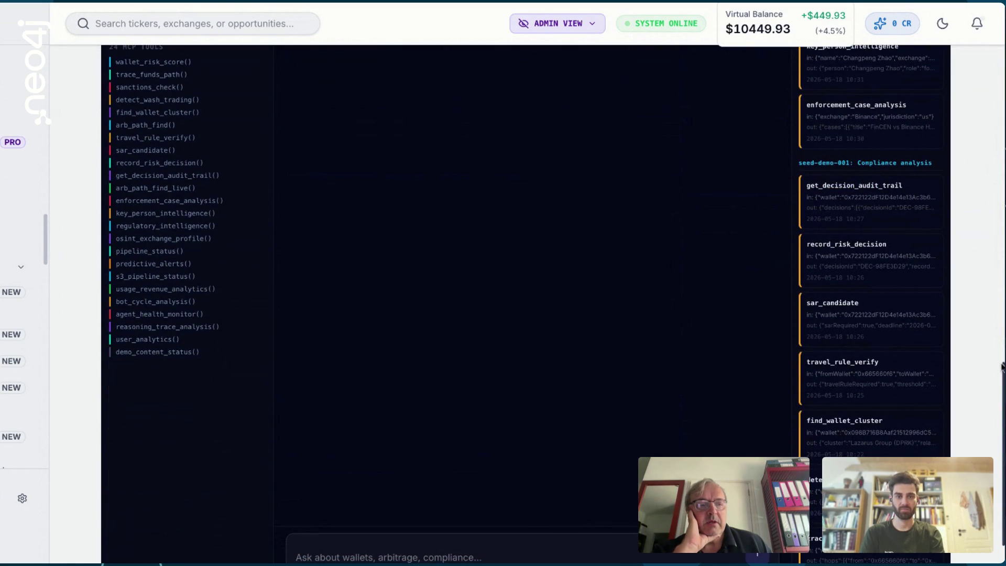
drag(1001, 369, 984, 116)
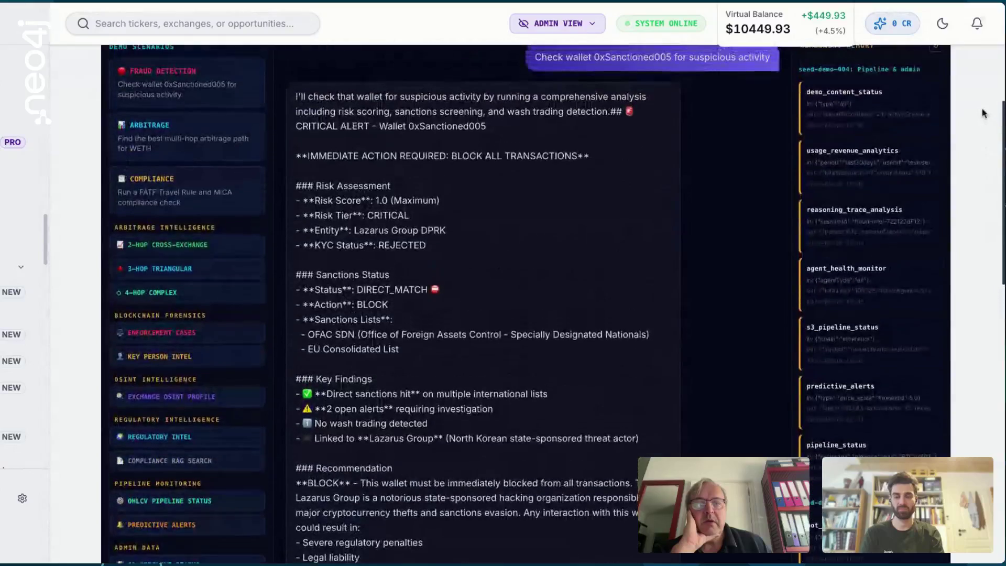
Scroll through the sanctioned wallet's risk report to the suggested questions
scroll(984, 117, up, 1)
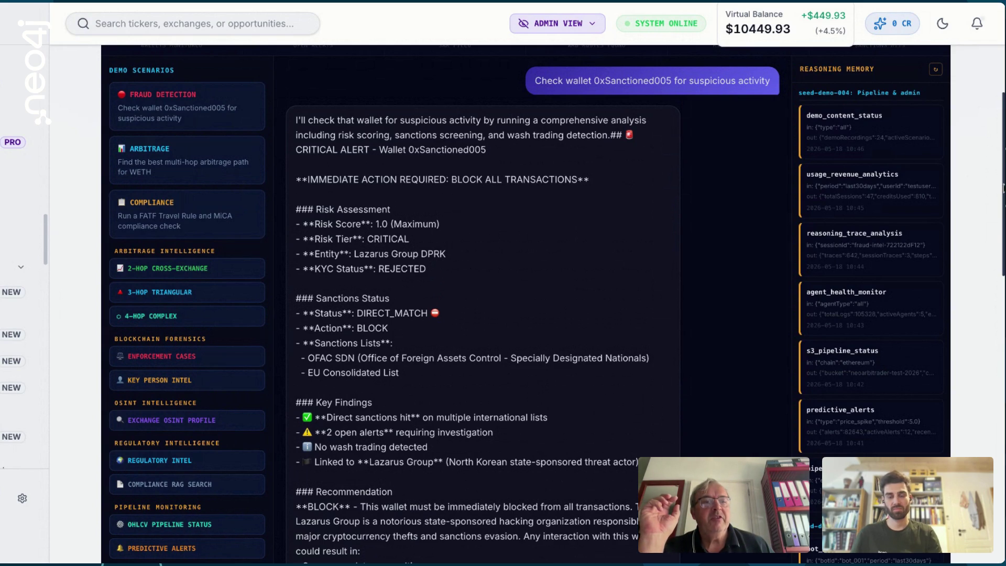
scroll(993, 296, down, 5)
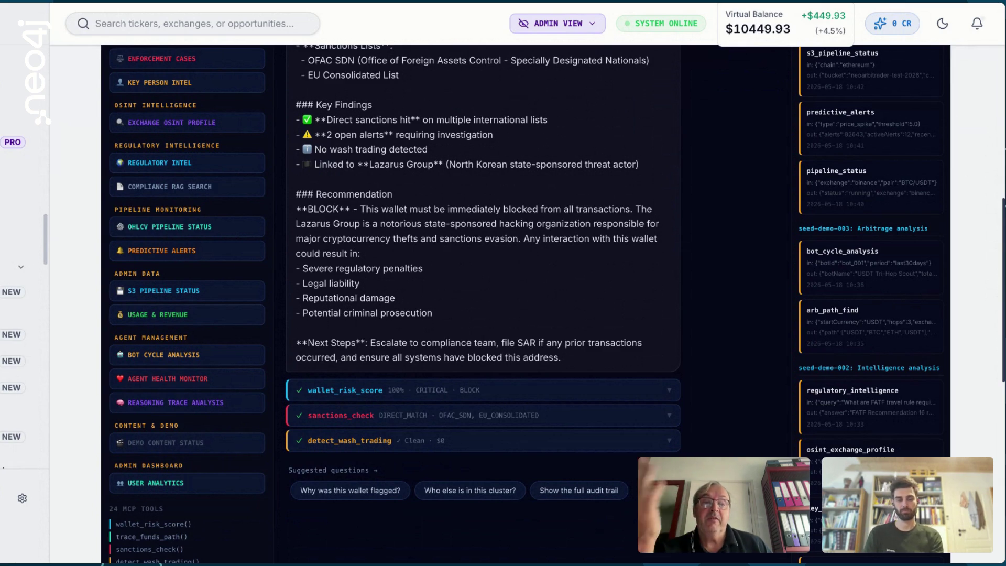
drag(999, 270, 996, 83)
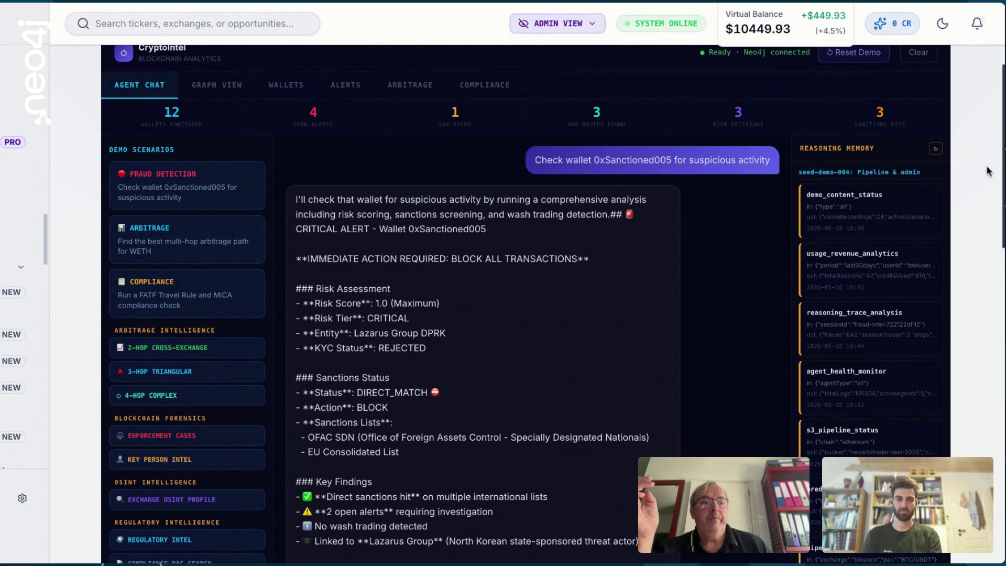
scroll(1003, 152, down, 1)
drag(1003, 168, 1001, 377)
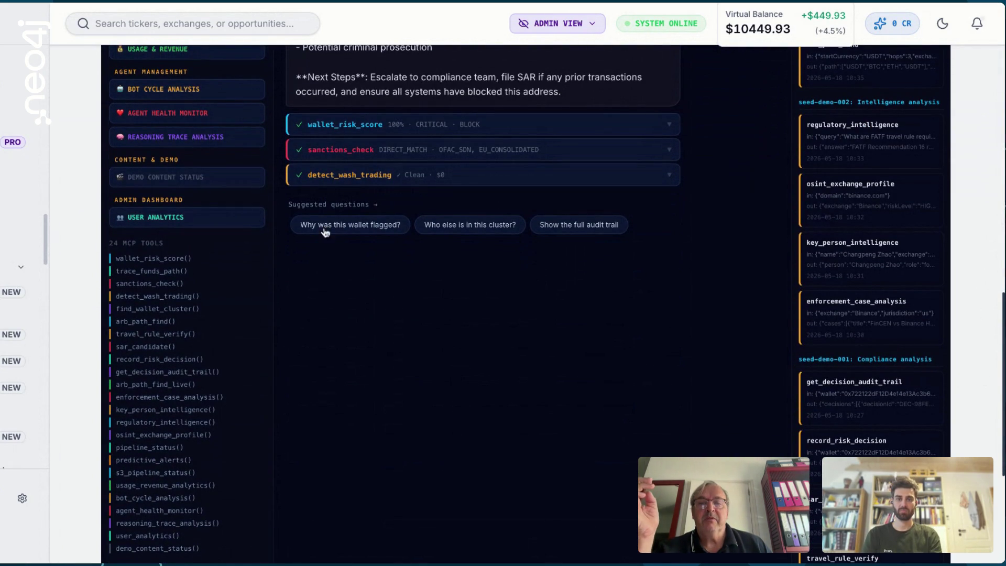
Ask 'Why was this wallet flagged?' and read the sanctions-match explanation
click(361, 228)
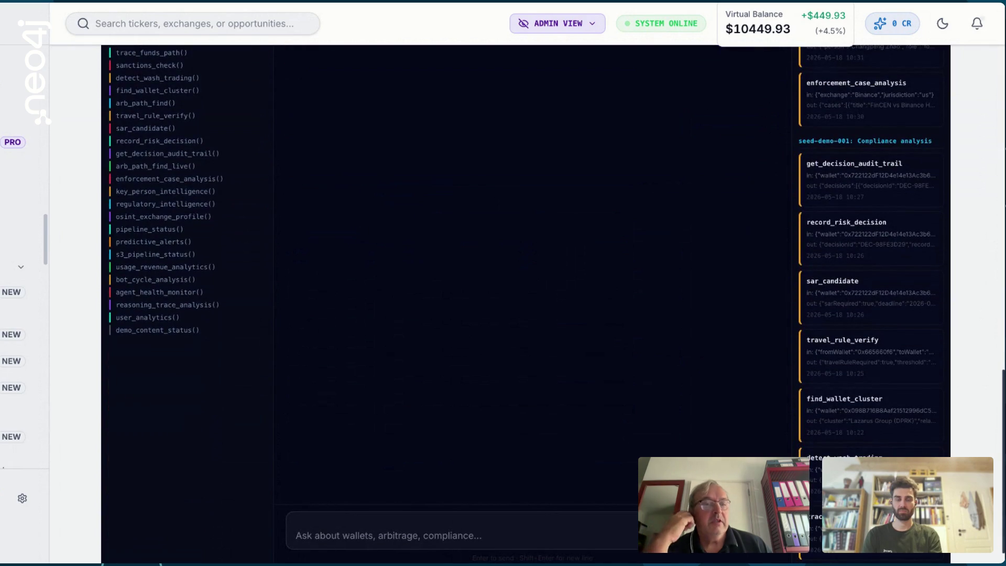
mouse_move(1002, 380)
mouse_down()
mouse_move(999, 299)
mouse_move(999, 338)
mouse_up()
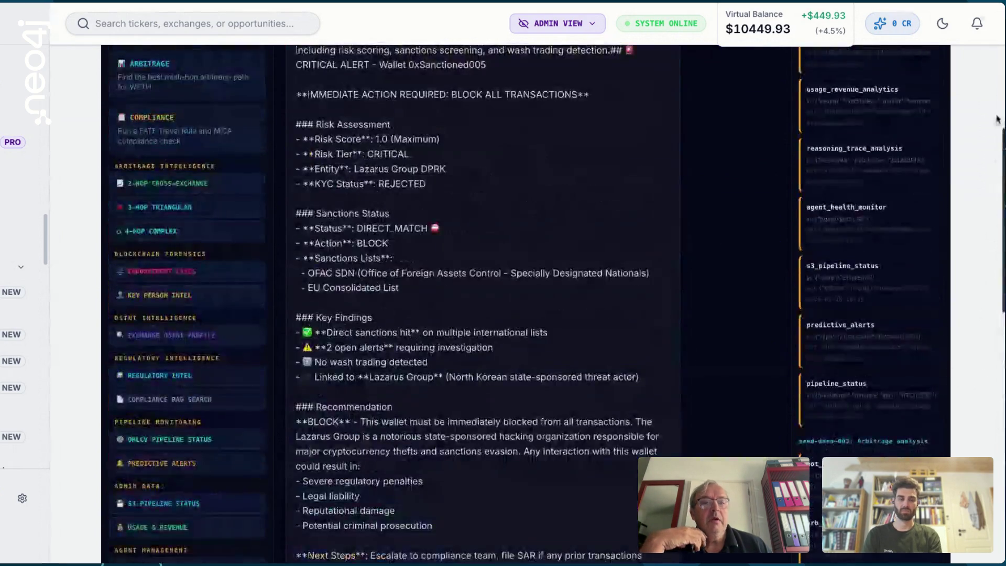
mouse_move(1002, 50)
mouse_down()
mouse_move(1001, 216)
mouse_move(1001, 66)
mouse_up()
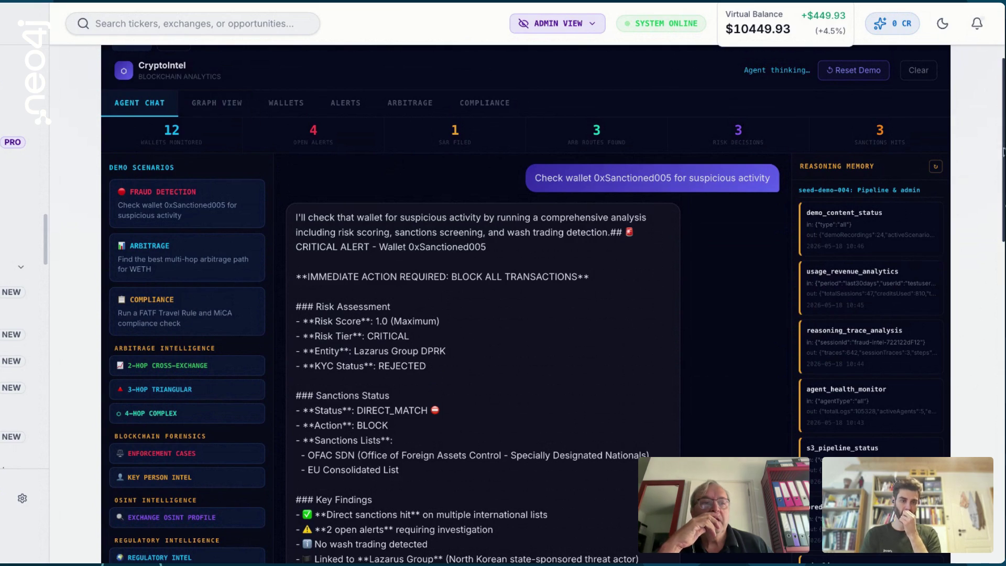
mouse_move(1002, 148)
mouse_down()
mouse_move(1001, 309)
mouse_move(978, 229)
mouse_up()
scroll(979, 229, up, 3)
scroll(982, 220, down, 2)
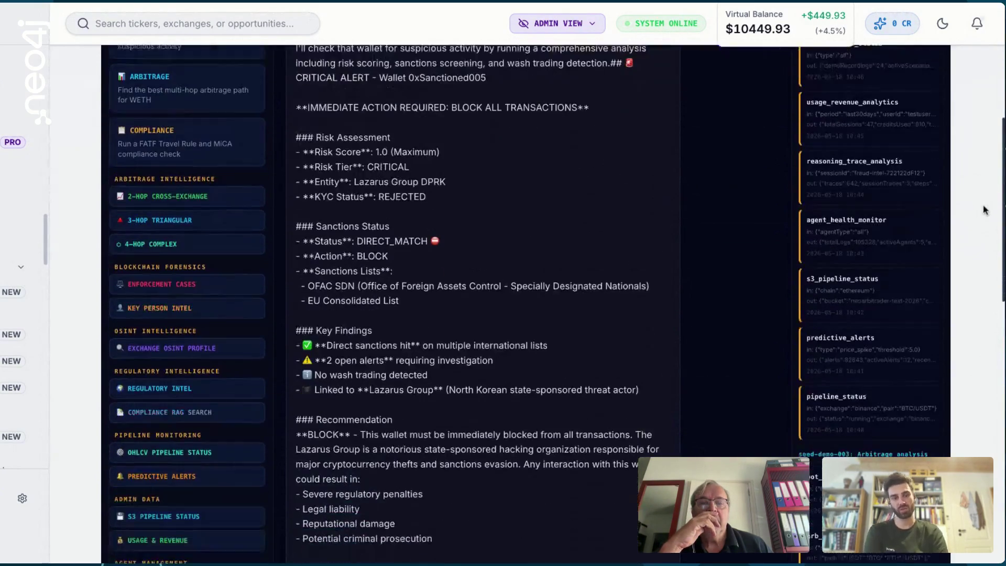
scroll(983, 212, up, 1)
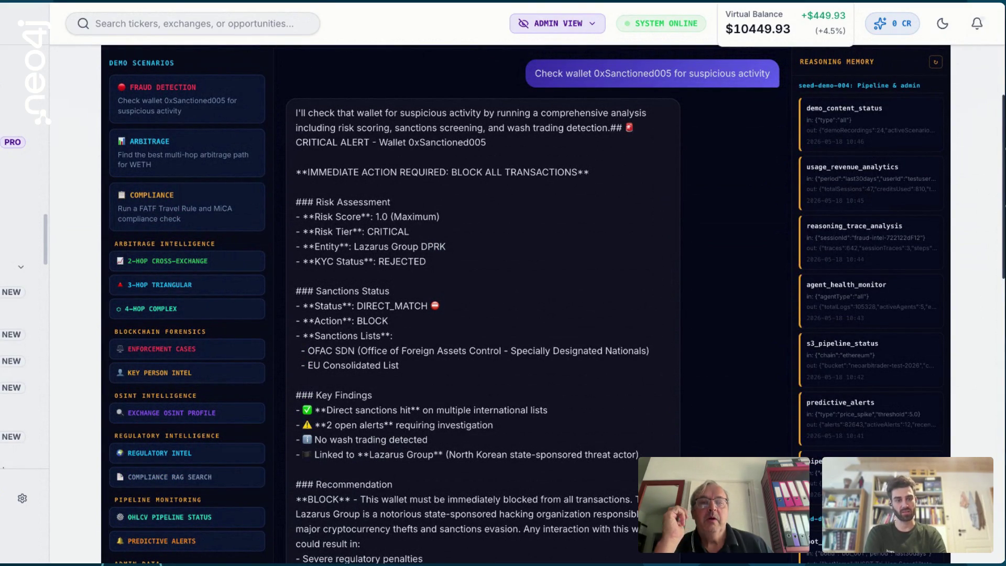
scroll(526, 309, up, 1)
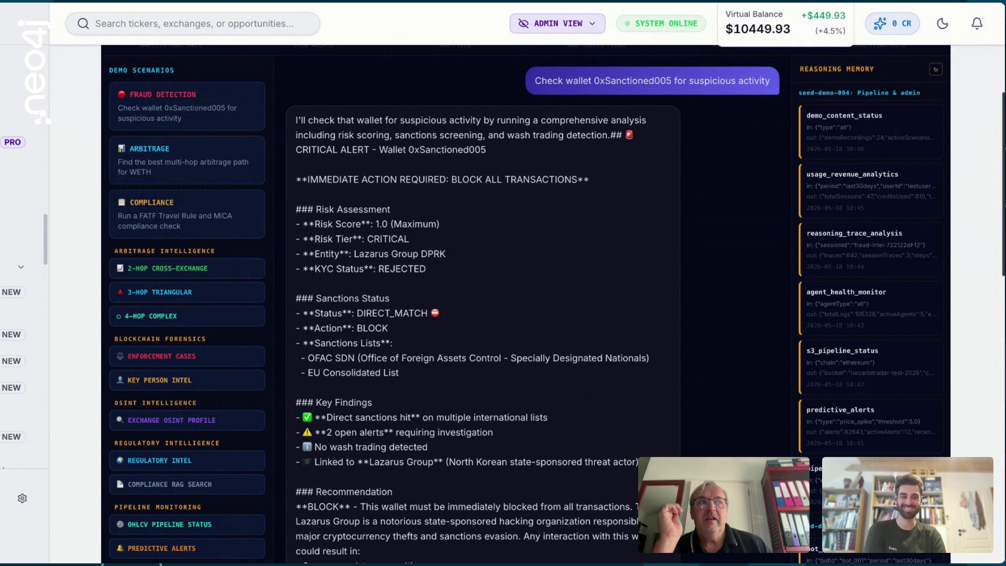
scroll(936, 158, up, 3)
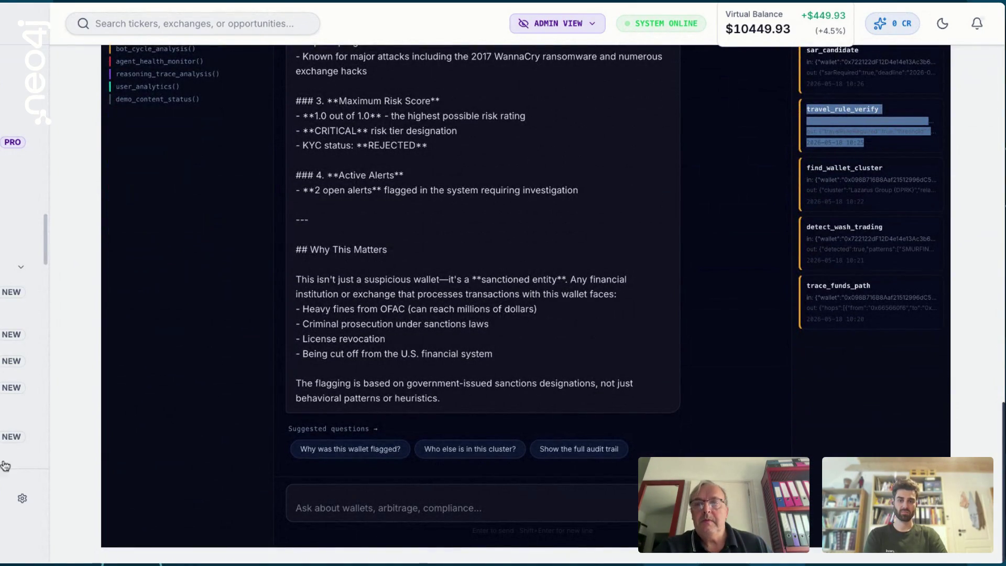
Switch the analytics to the Graph View
mouse_move(46, 244)
mouse_down()
mouse_move(50, 287)
mouse_move(49, 147)
mouse_move(63, 110)
mouse_up()
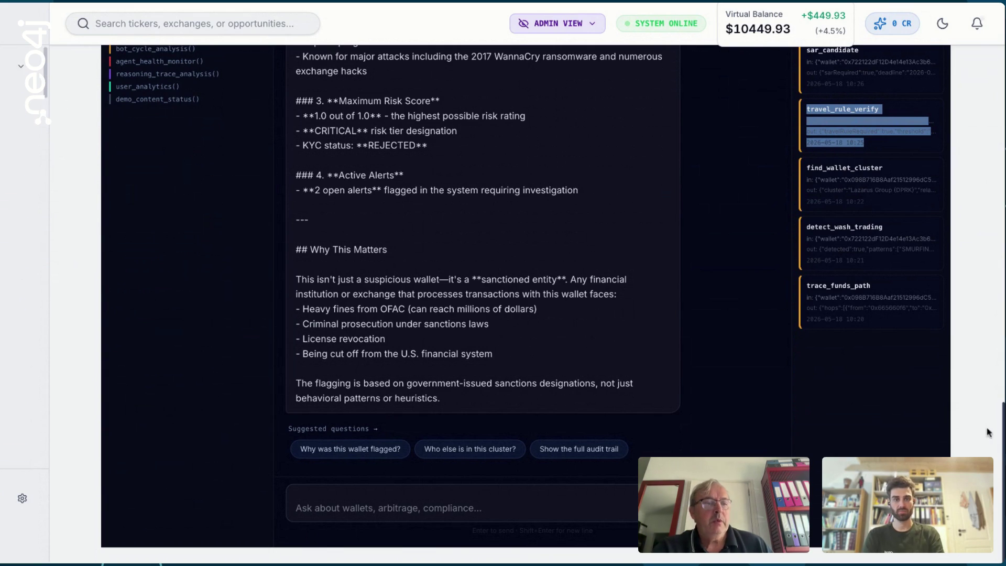
scroll(415, 79, up, 1)
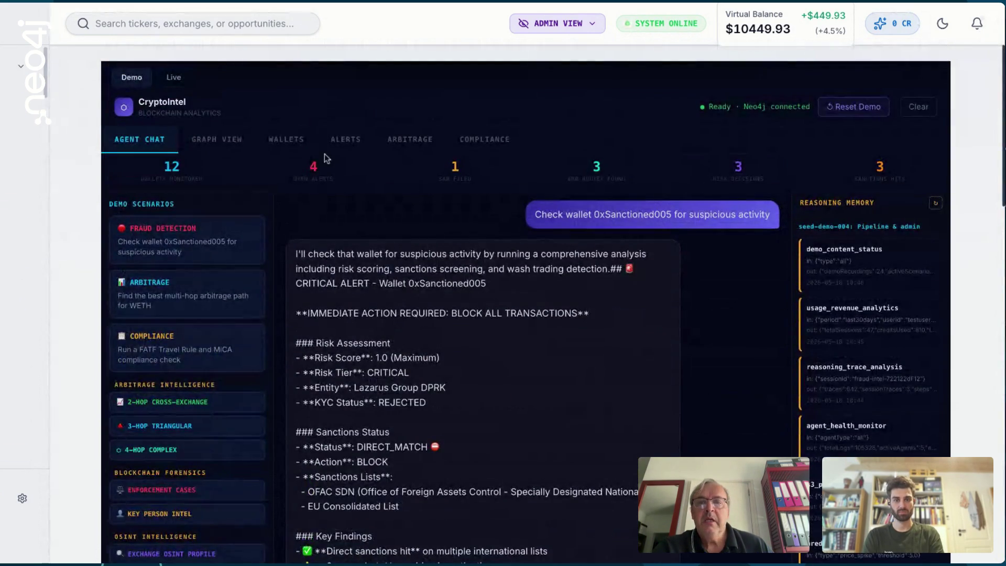
click(227, 140)
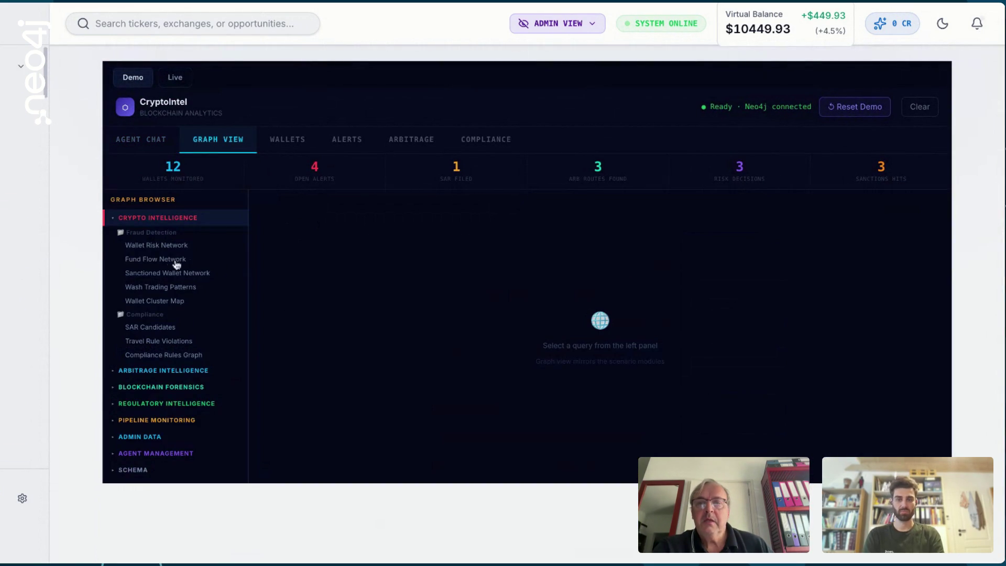
Load the Wallet Risk Network graph, then switch to the Fund Flow Network graph
click(157, 251)
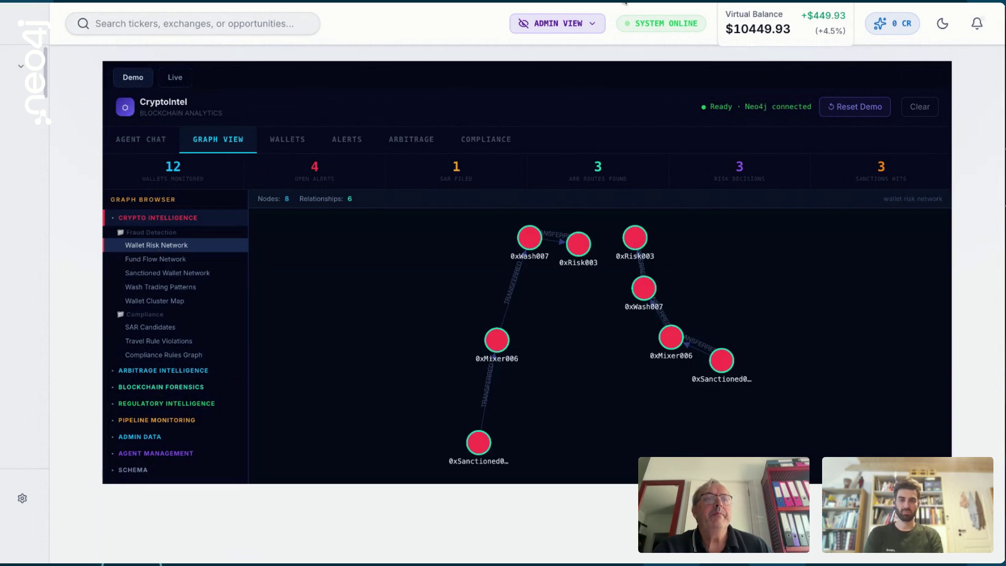
click(168, 265)
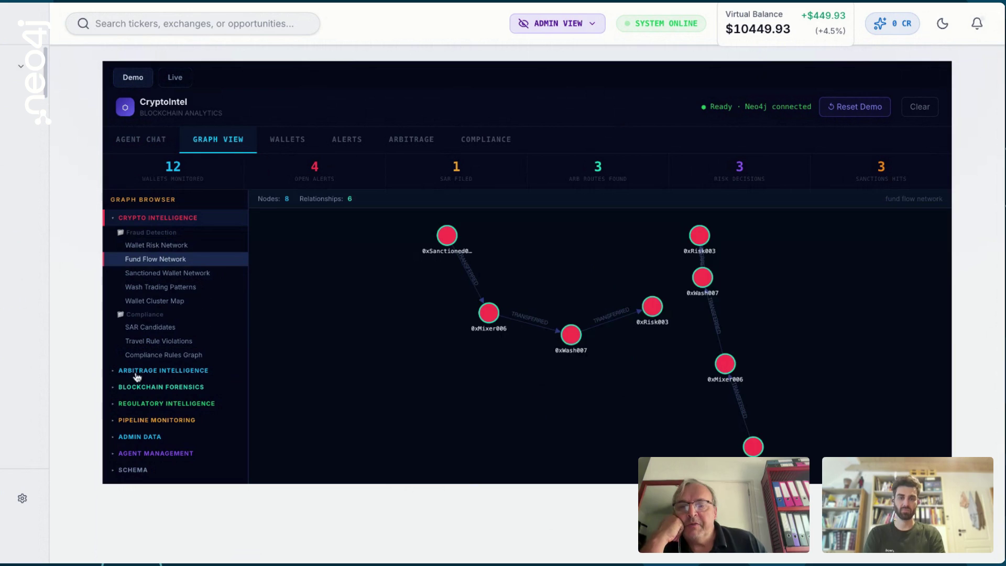
mouse_move(44, 93)
mouse_down()
mouse_move(49, 413)
mouse_move(70, 268)
mouse_move(67, 287)
mouse_up()
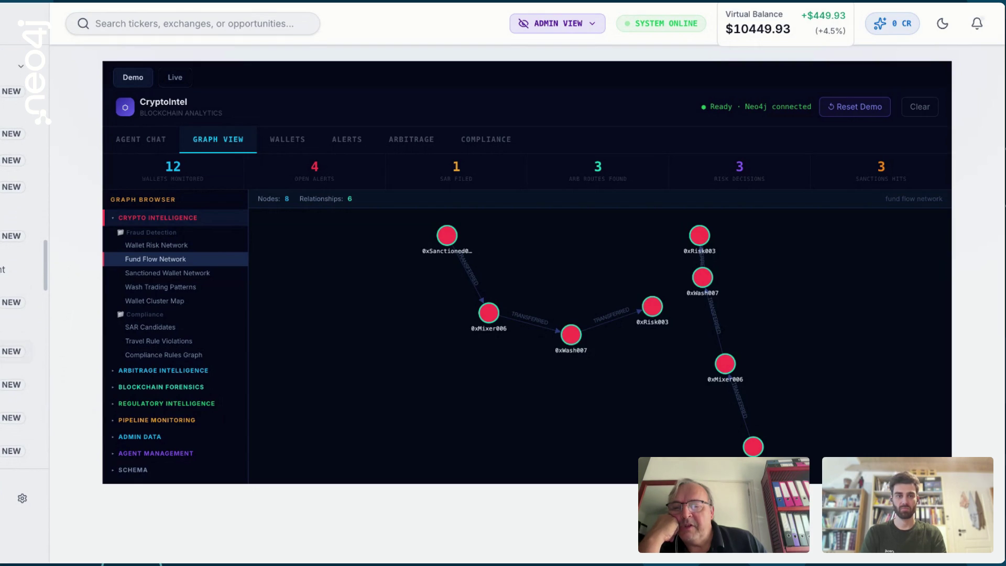
click(15, 351)
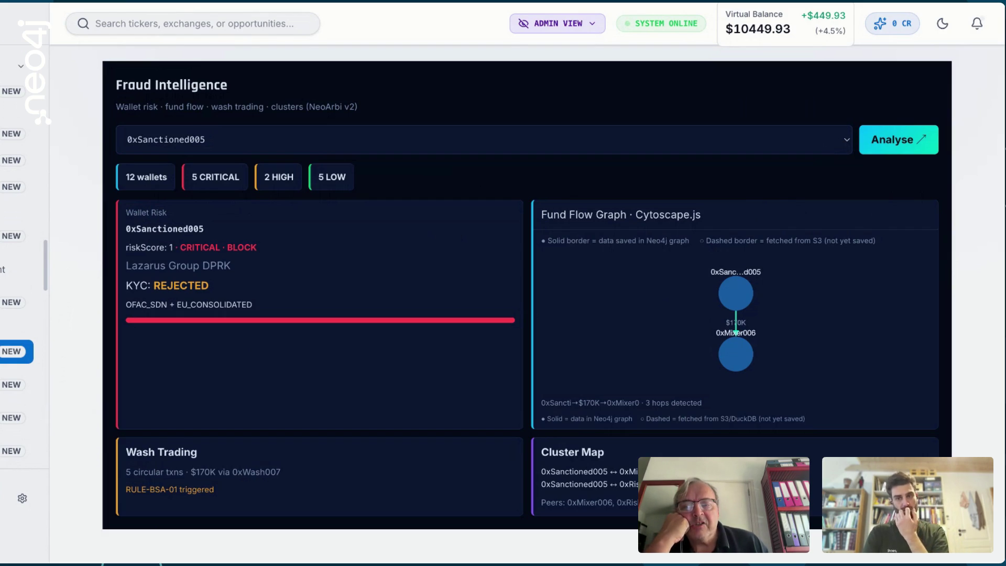
Analyse the Lazarus Group (DPRK) wallet to show its Ronin Bridge $625M court case
click(417, 317)
click(890, 145)
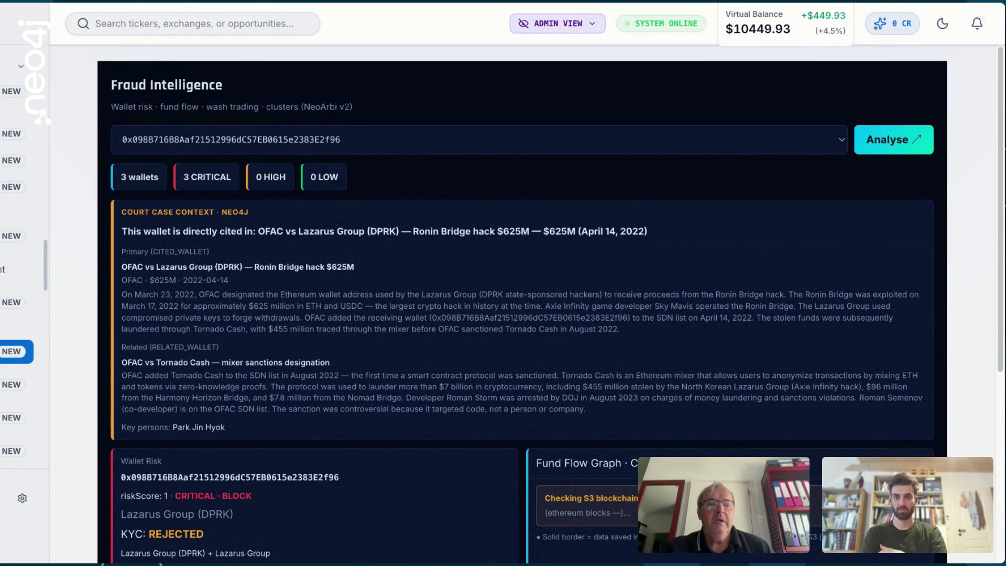
mouse_move(1000, 159)
mouse_down()
mouse_move(1000, 206)
mouse_move(1001, 195)
mouse_up()
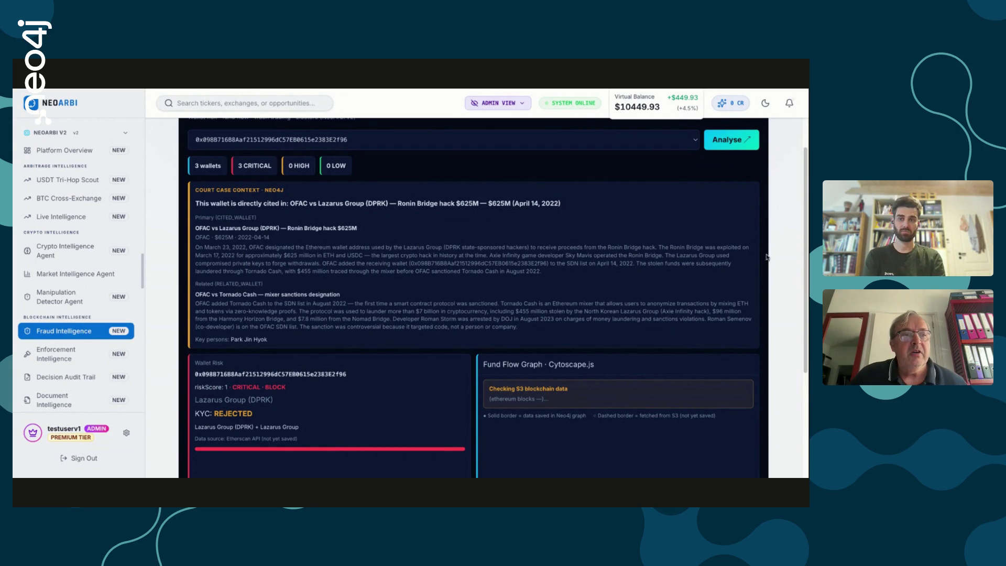
Scroll through the Lazarus wallet analysis to the 100-transaction history, past 7 flagged circular trades
scroll(806, 196, down, 3)
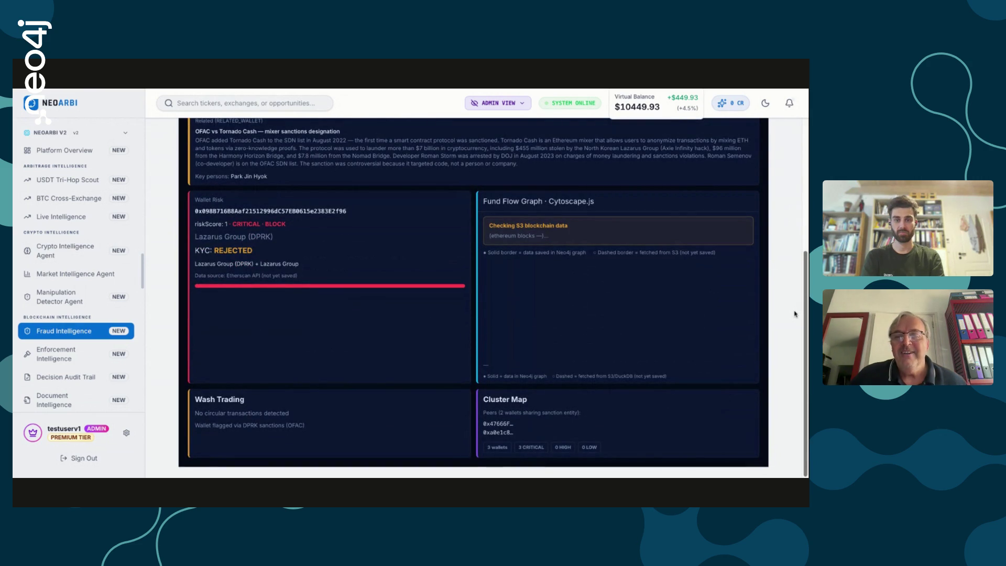
scroll(986, 287, up, 2)
scroll(986, 288, down, 2)
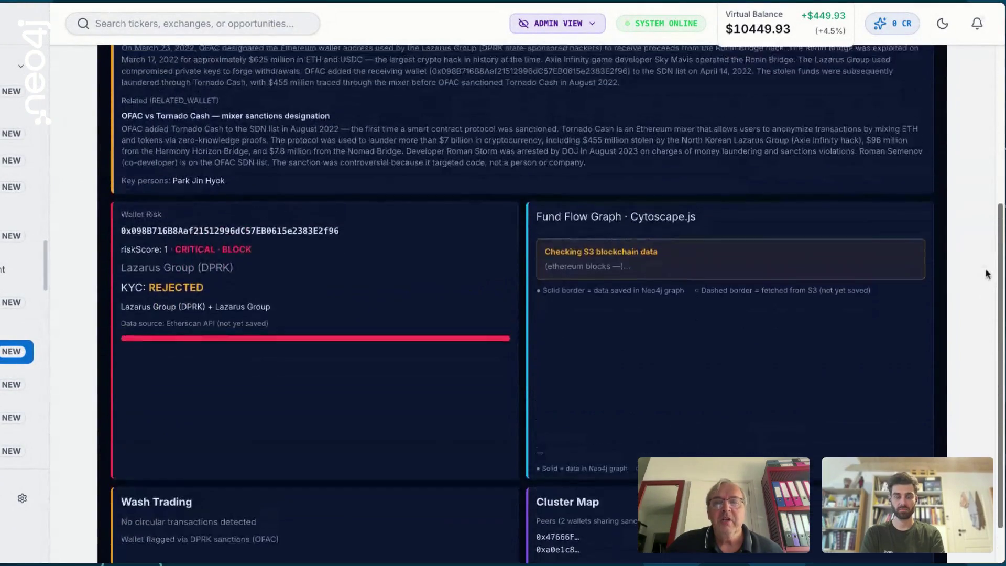
scroll(986, 314, up, 1)
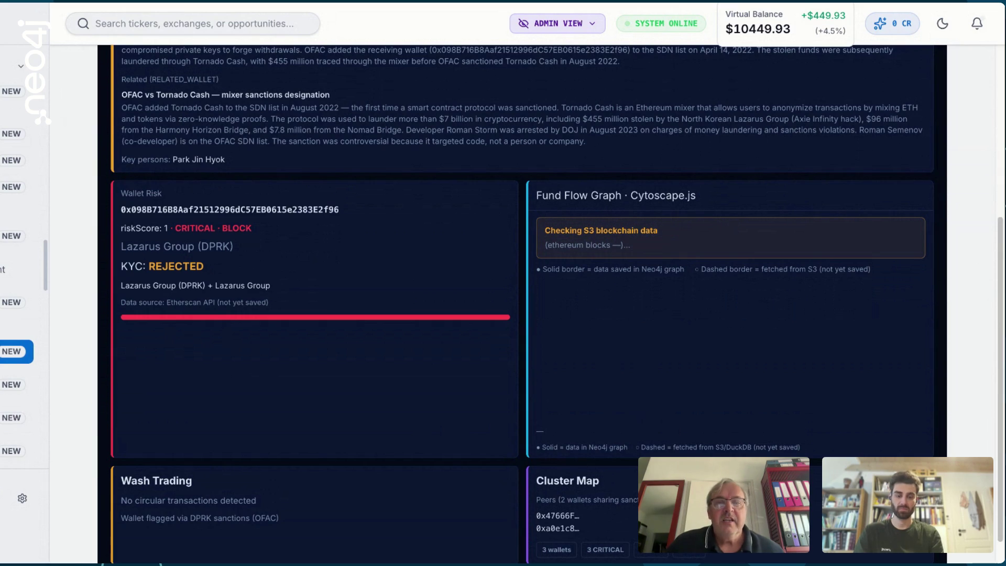
scroll(45, 267, down, 1)
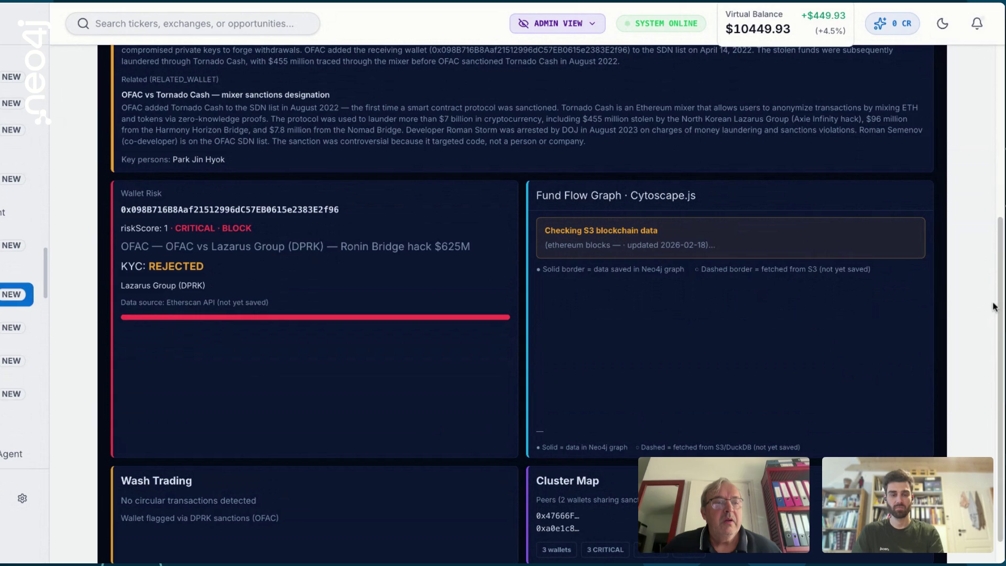
scroll(802, 234, up, 5)
scroll(681, 235, down, 5)
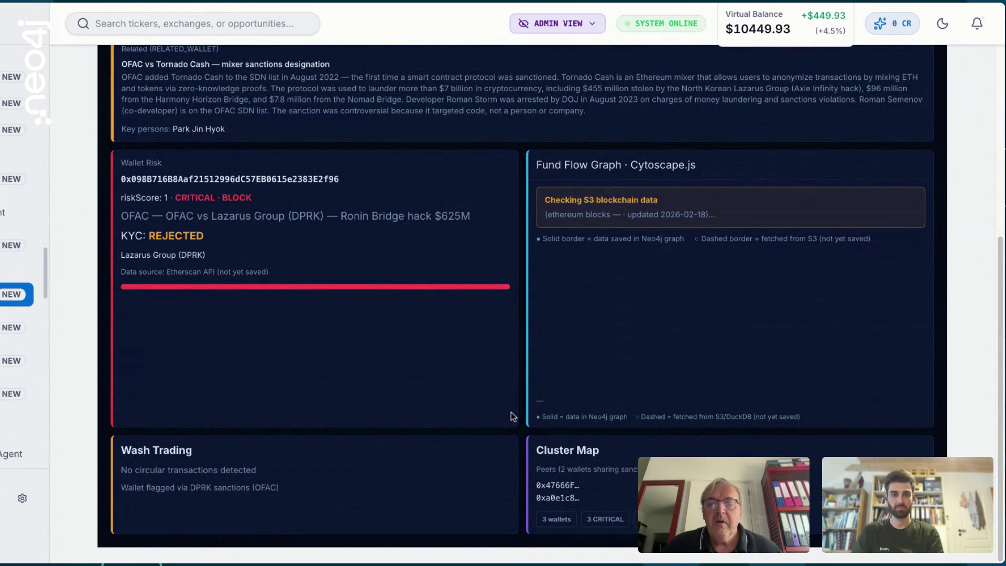
mouse_move(997, 233)
mouse_down()
mouse_move(996, 332)
mouse_move(998, 291)
mouse_move(999, 321)
mouse_up()
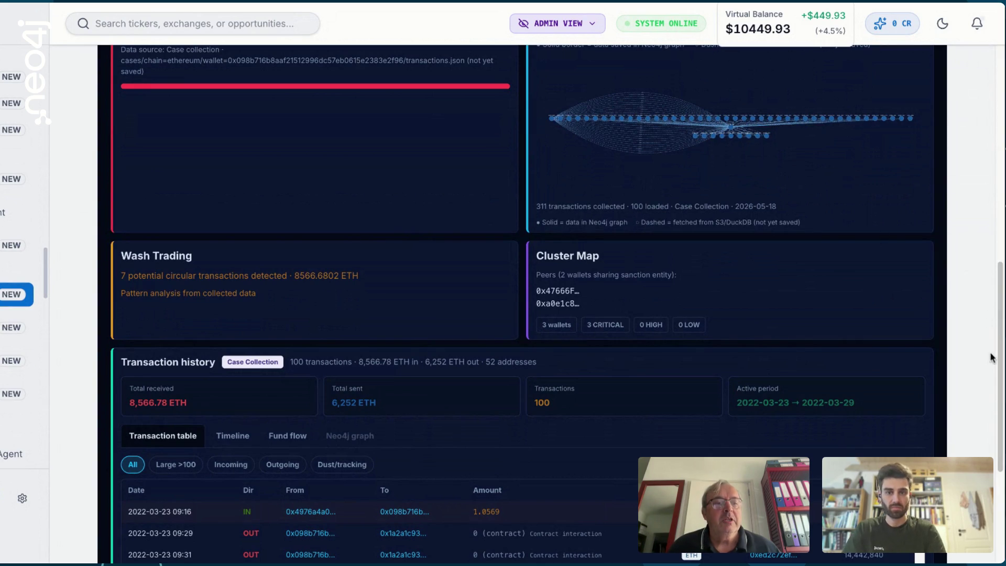
Switch the transaction history to the Timeline view and scroll through its risk patterns
drag(999, 338, 988, 407)
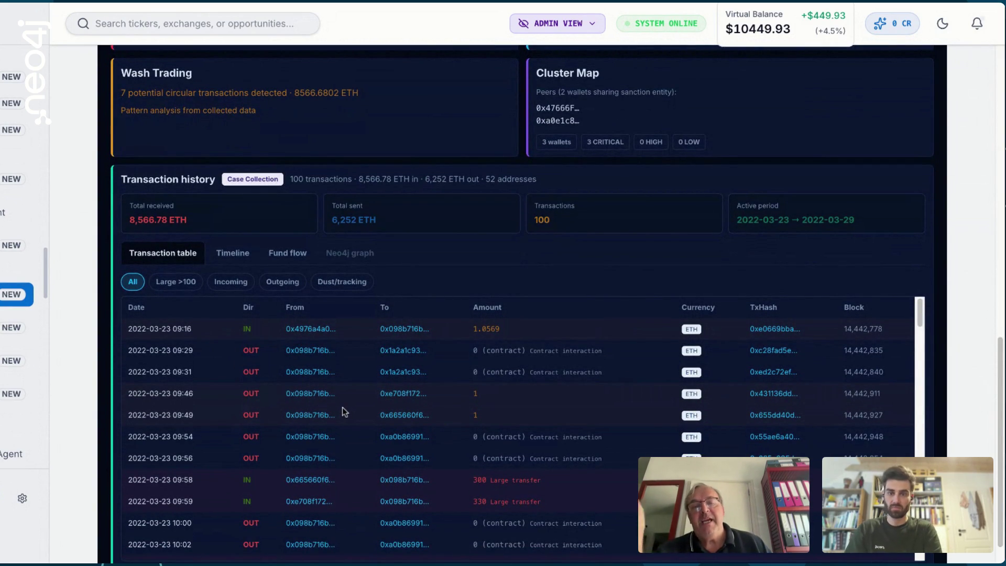
click(226, 261)
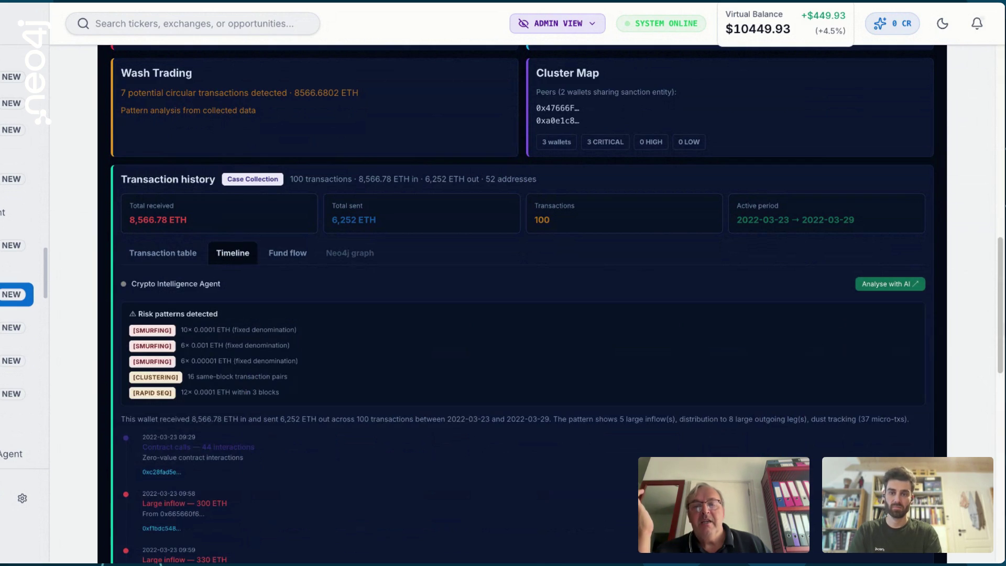
drag(998, 293, 994, 338)
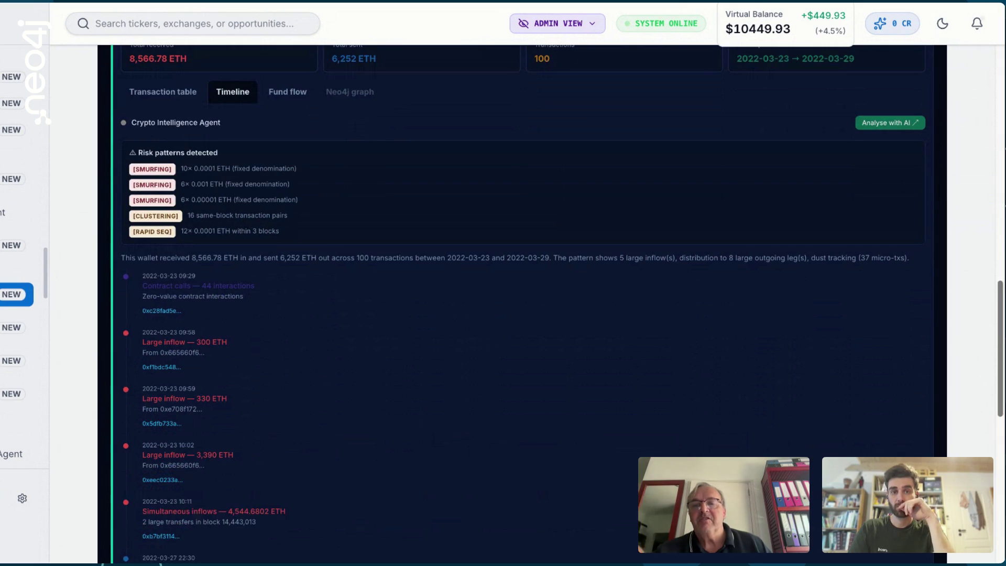
scroll(988, 311, up, 2)
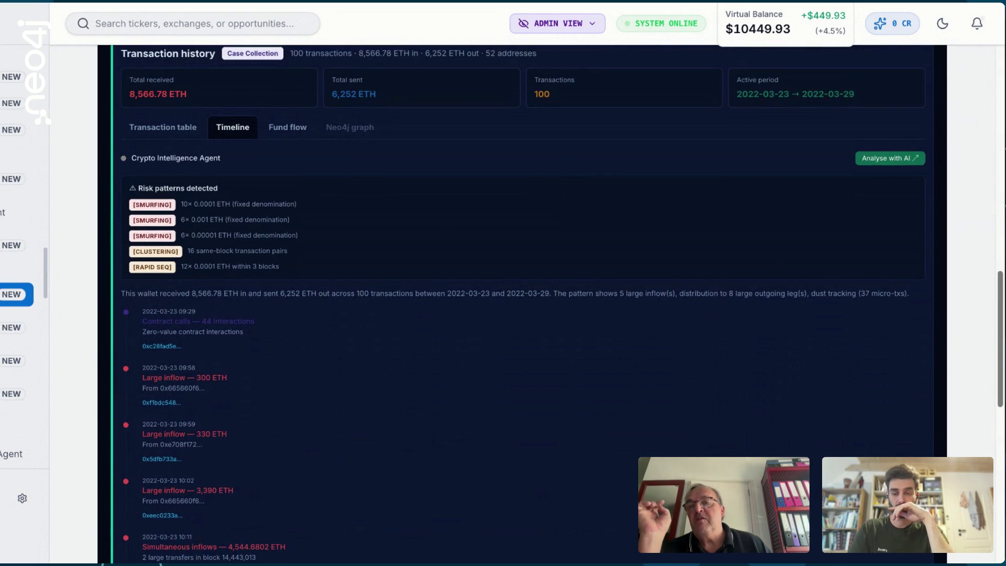
scroll(989, 311, up, 2)
scroll(993, 296, down, 1)
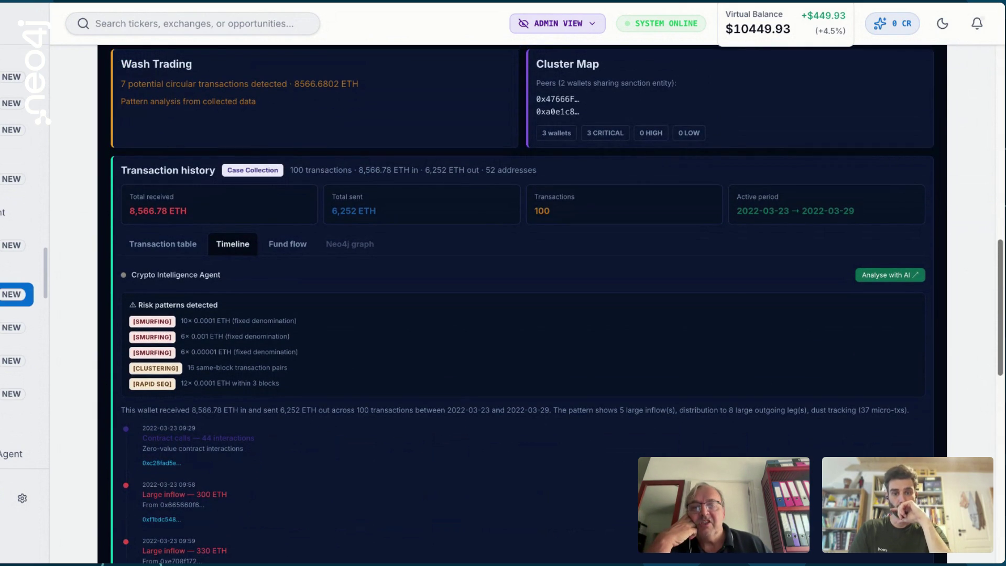
Check the Transaction table, then return to the Timeline showing smurfing, 16 same-block pairs and rapid sequences
click(157, 247)
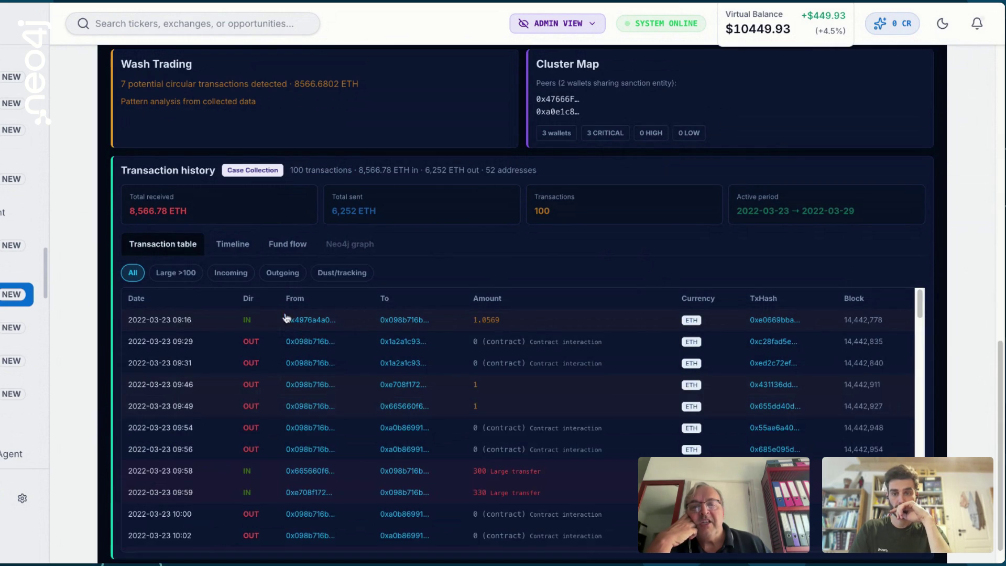
click(230, 250)
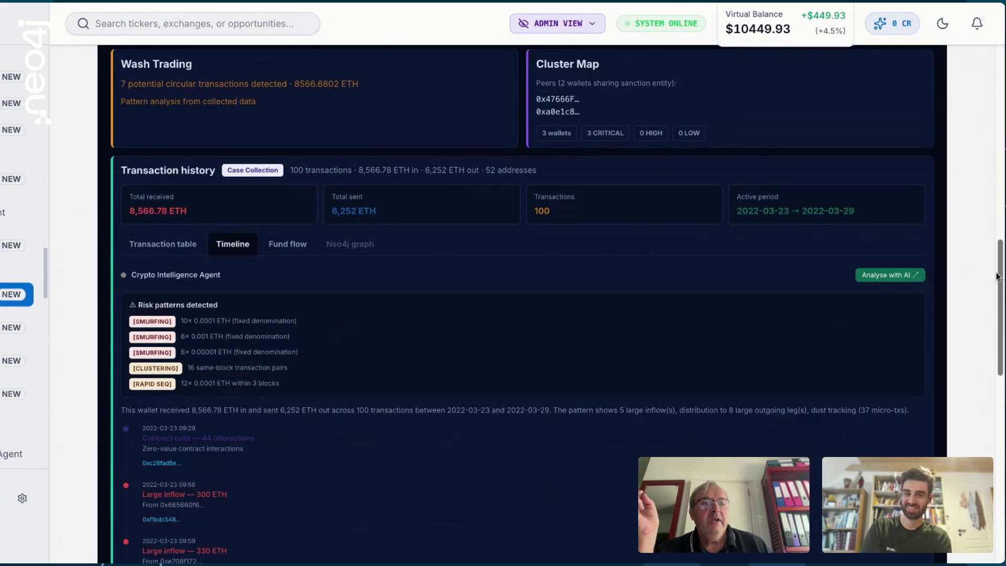
mouse_move(999, 276)
mouse_down()
mouse_move(996, 361)
mouse_move(991, 315)
mouse_up()
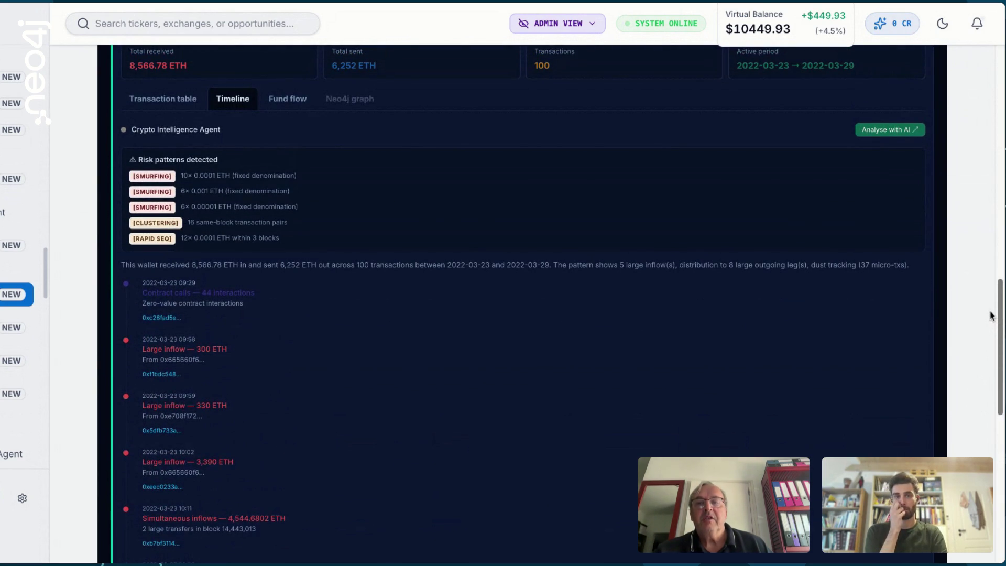
scroll(523, 303, down, 1)
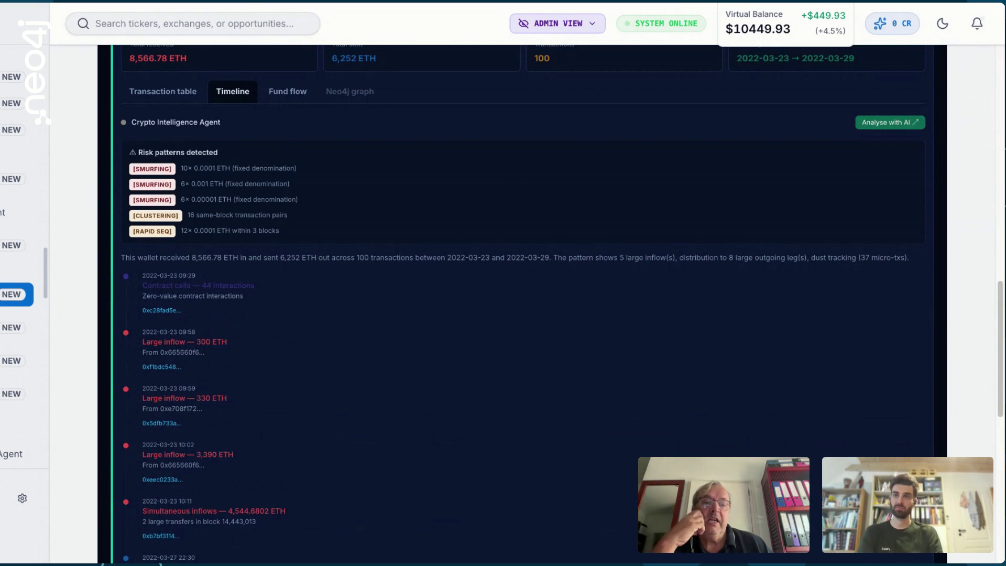
Scroll up to the Wallet Risk card (OFAC block, KYC rejected) and the 100-of-311 Fund Flow Graph
mouse_move(1000, 302)
mouse_down()
mouse_move(1001, 354)
mouse_move(1001, 299)
mouse_up()
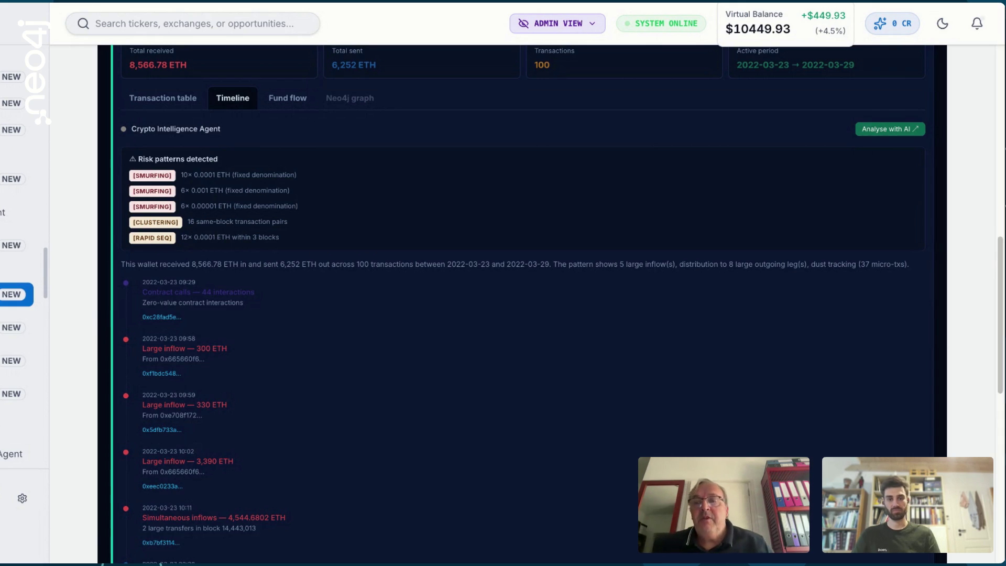
mouse_move(1002, 287)
mouse_down()
mouse_move(1002, 419)
mouse_move(1001, 128)
mouse_up()
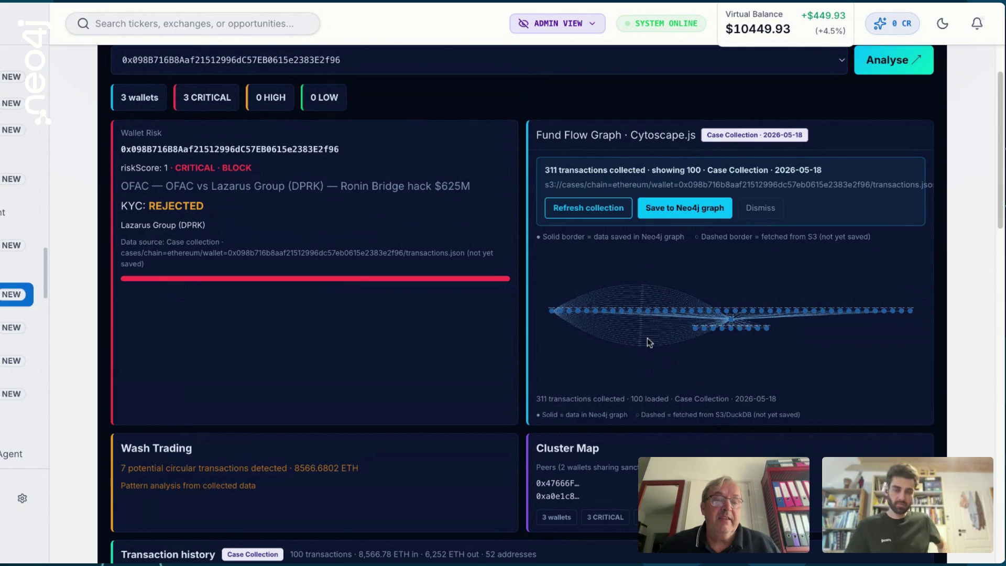
Scroll down to the Crypto Intelligence Agent timeline: 8,566.78 ETH in, 6,252 ETH out
drag(999, 194, 999, 376)
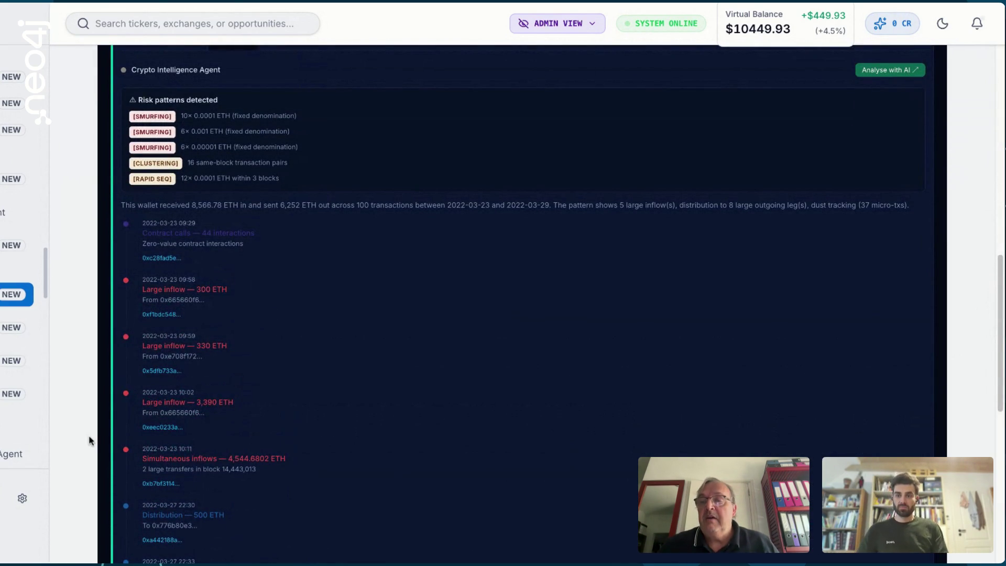
scroll(58, 319, left, 2)
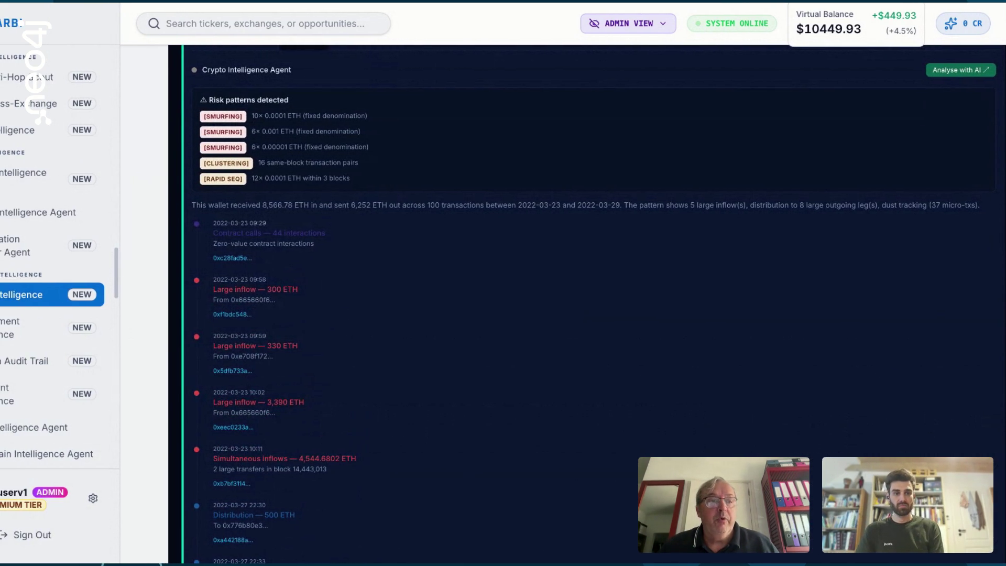
scroll(120, 306, down, 3)
mouse_move(116, 272)
mouse_down()
mouse_move(143, 438)
mouse_move(159, 407)
mouse_up()
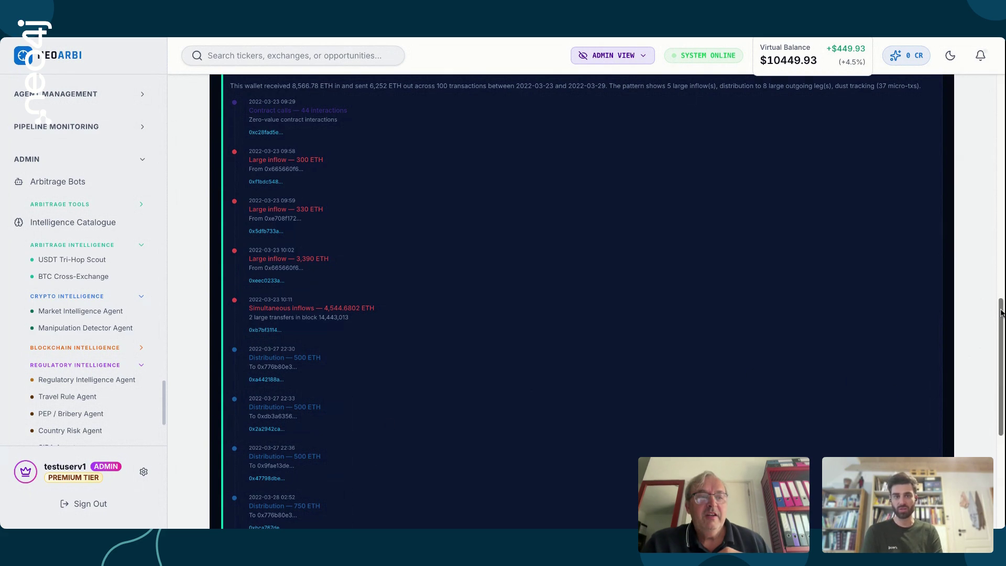
Scroll the Lazarus wallet analysis back up to the Fraud Intelligence header
drag(1002, 313, 1001, 90)
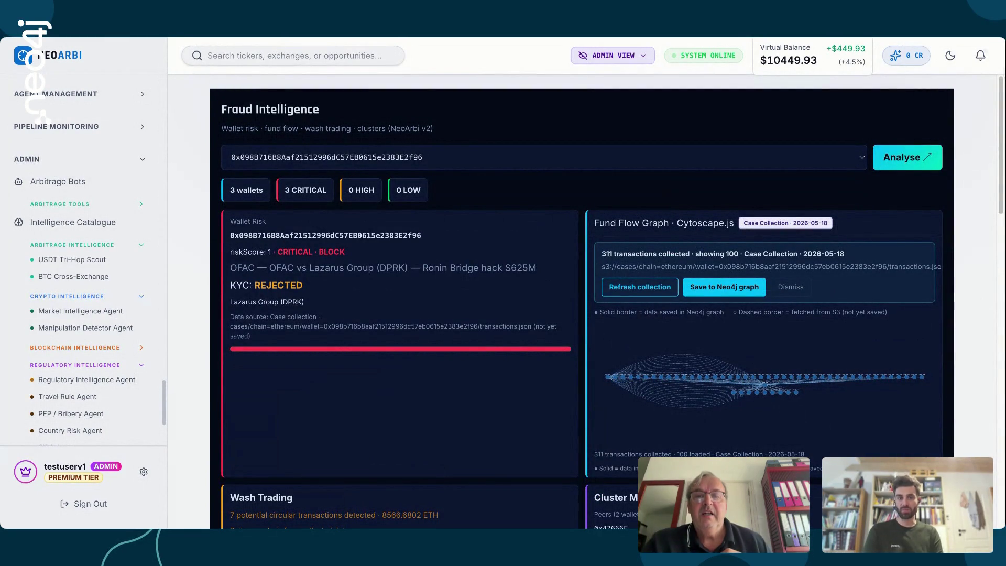